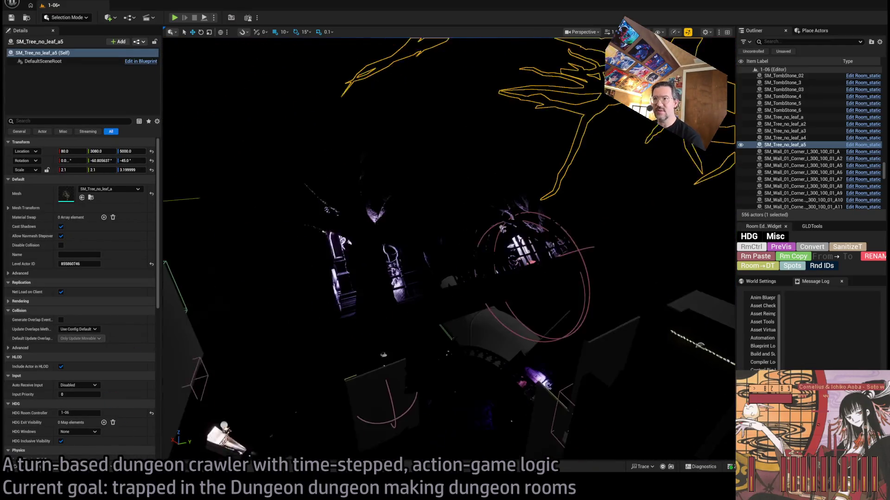
Set RoomController's DLight Soft to 2.0 and launch a playtest of room 1-06
left_click(756, 252)
left_click(64, 217)
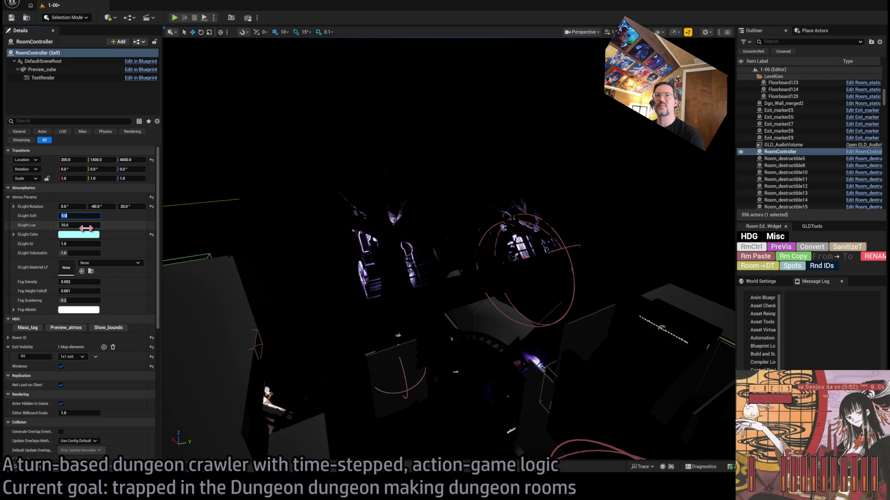
type("2")
key("Return")
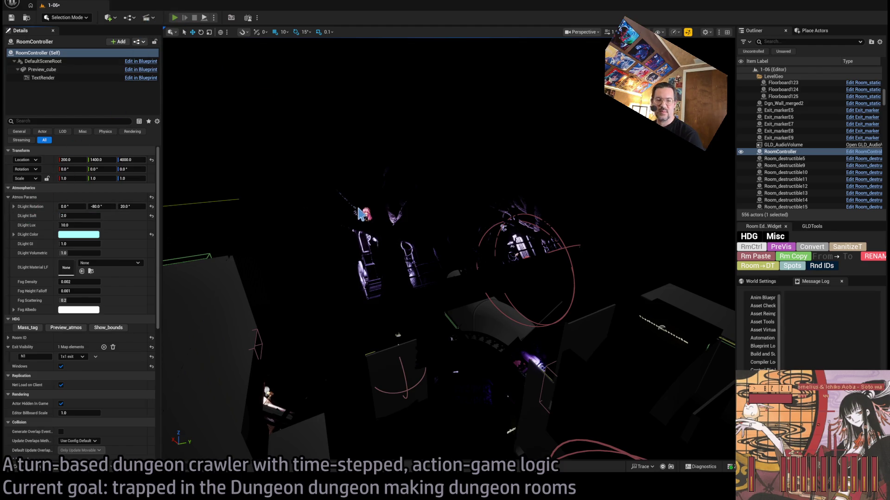
key("alt+p")
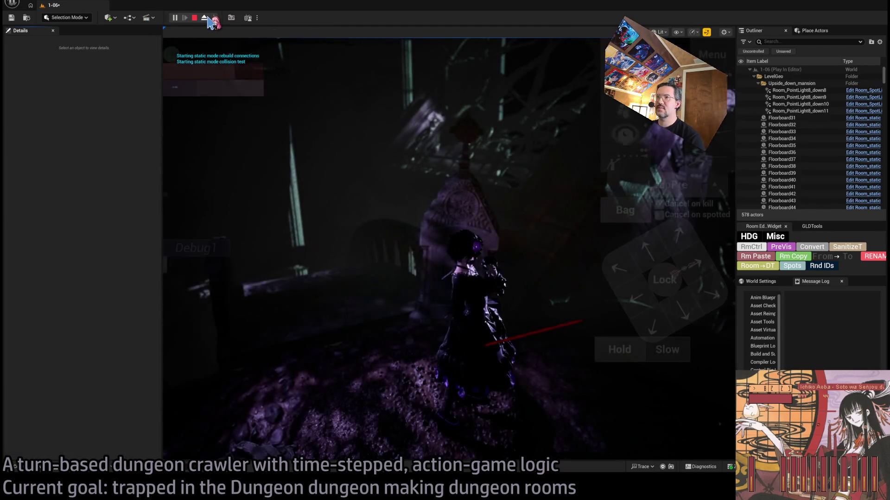
Eject from the player camera to inspect the running room, then stop the playtest
left_click(207, 19)
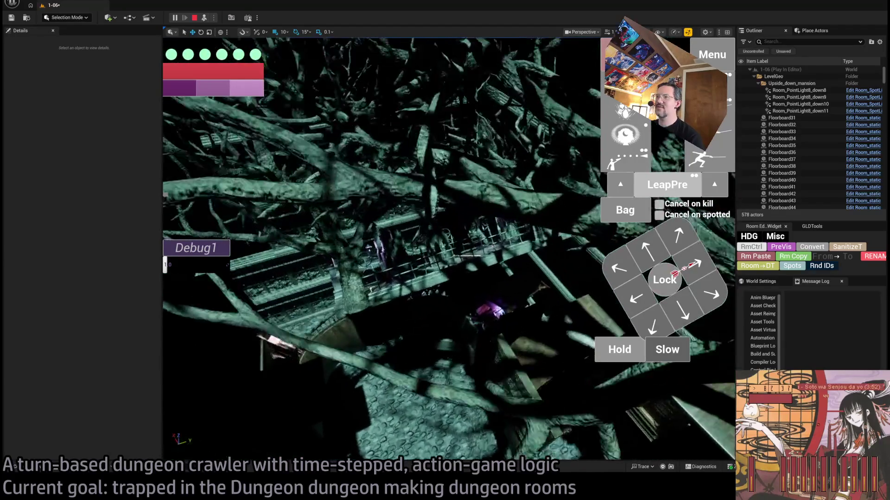
key("Escape")
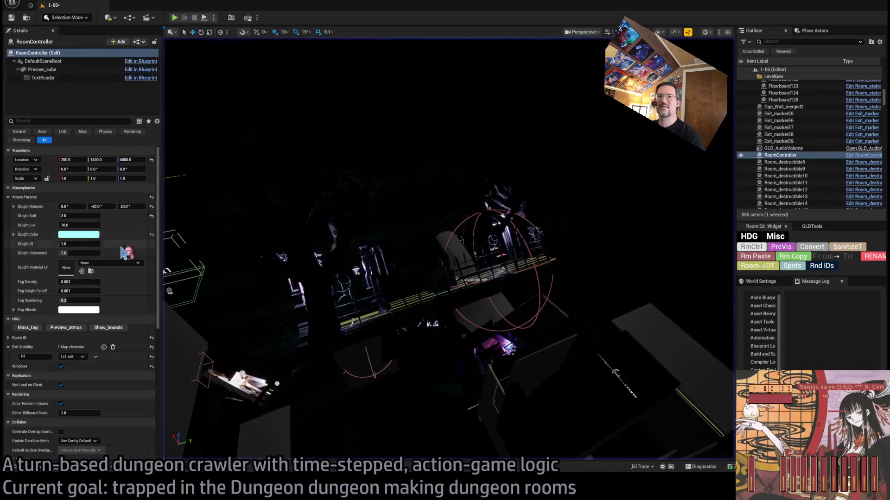
Reset DLight Soft to 1.0 and move a 180°-rotated copy of both trees upper-left with 500 snap
left_click(152, 216)
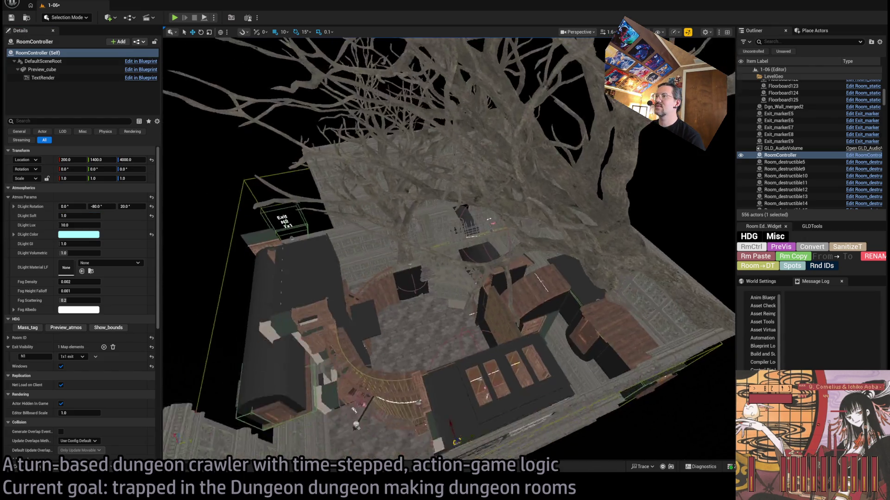
left_click(475, 335)
key("f")
mouse_move(475, 334)
left_mouse_down("alt")
mouse_move(526, 363)
mouse_move(521, 323)
left_mouse_up("alt")
left_click_drag(516, 356, 526, 357)
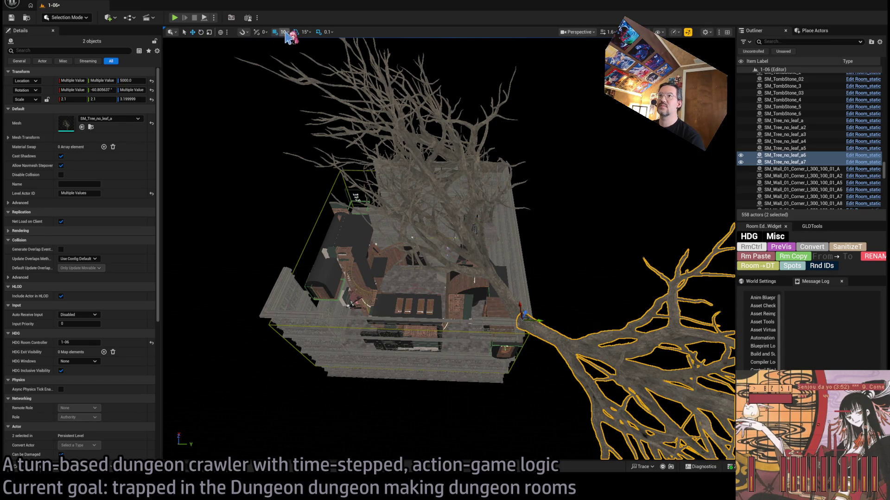
key("bracketright")
key("bracketright")
key("bracketright")
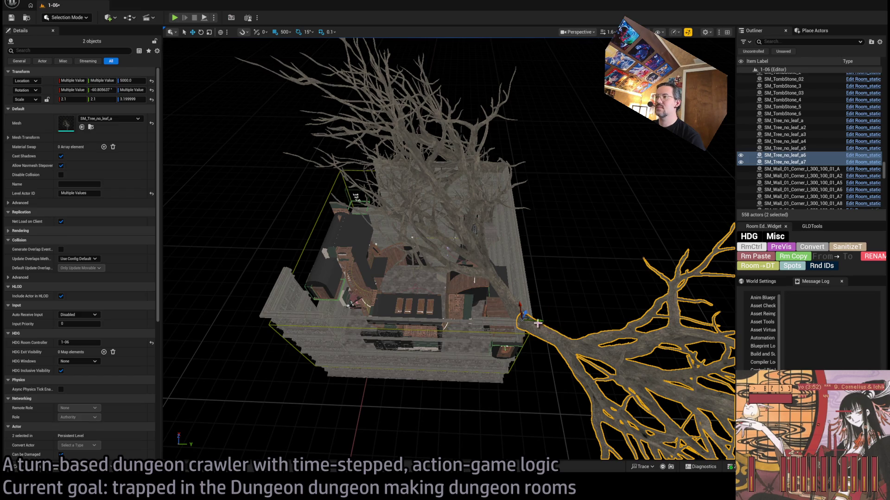
mouse_move(526, 316)
left_mouse_down()
mouse_move(307, 417)
mouse_move(266, 318)
left_mouse_up()
Inspect the copied trees from above and inside the room, then start a new playtest
mouse_move(333, 151)
left_mouse_down()
mouse_move(339, 317)
mouse_move(292, 45)
left_mouse_up()
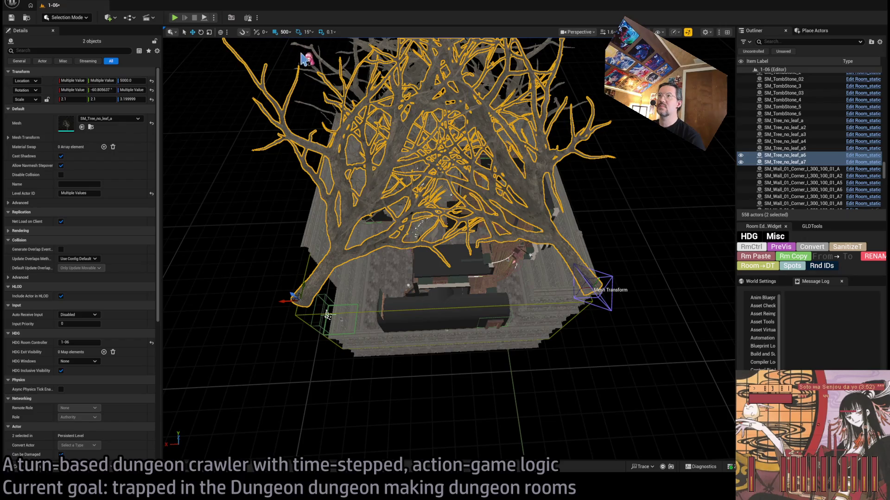
mouse_move(303, 80)
left_mouse_down()
mouse_move(244, 49)
mouse_move(400, 213)
left_mouse_up()
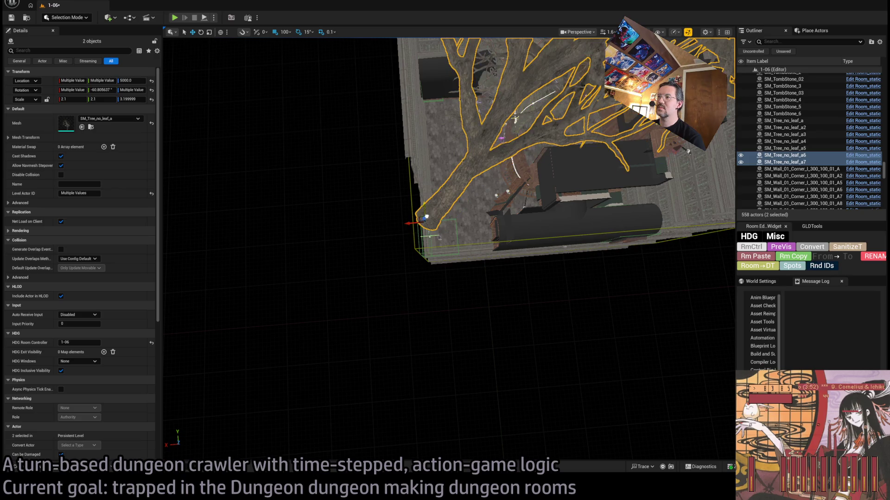
scroll(427, 223, "up", 5)
key("f")
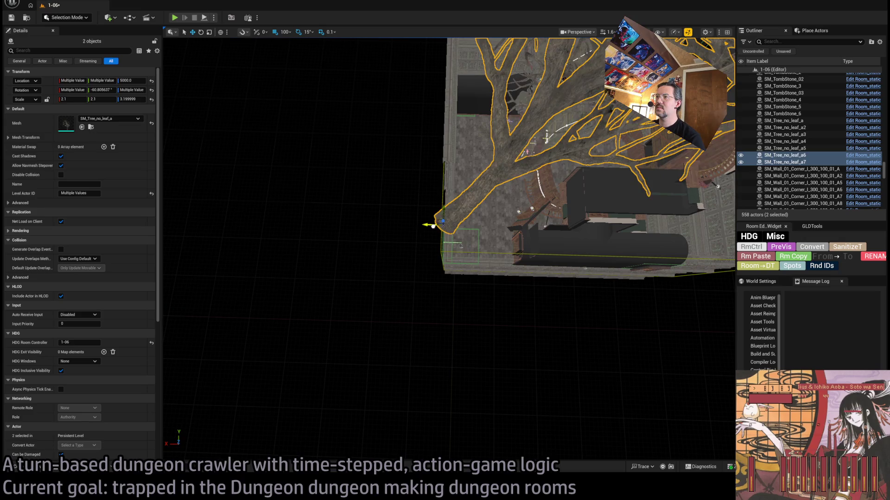
mouse_move(448, 248)
left_mouse_down()
mouse_move(449, 153)
mouse_move(434, 180)
left_mouse_up()
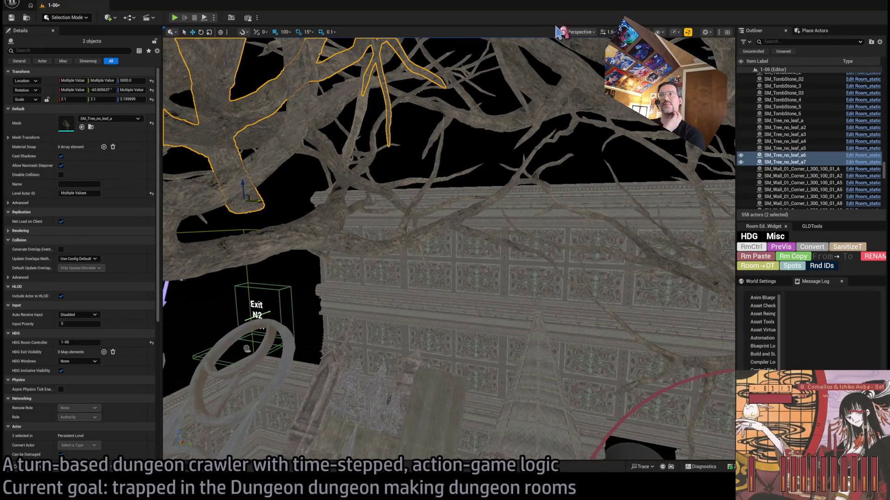
mouse_move(516, 121)
left_mouse_down()
mouse_move(449, 415)
mouse_move(506, 108)
left_mouse_up()
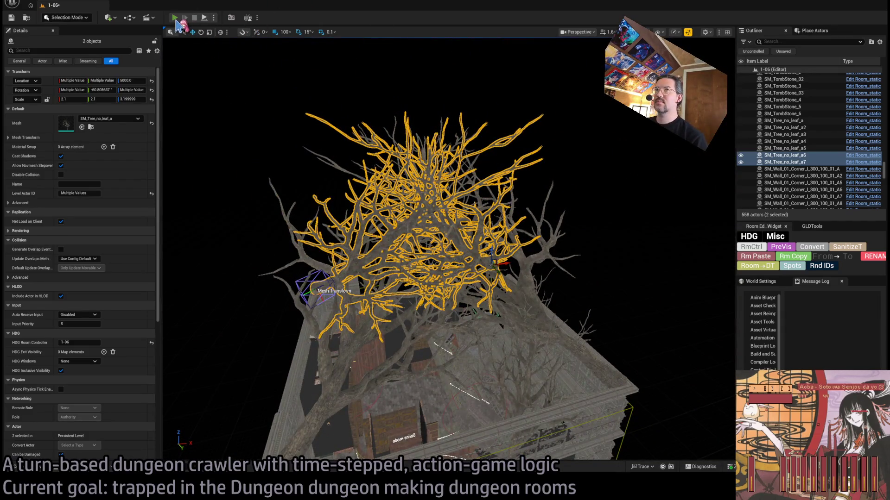
left_click(176, 19)
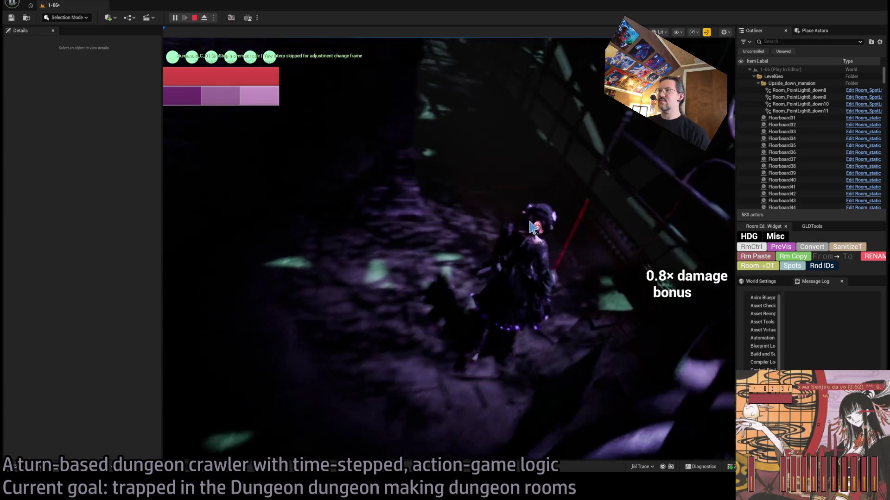
Queue a left and a diagonal down-left move, advance the character, then stop the playtest
key("a")
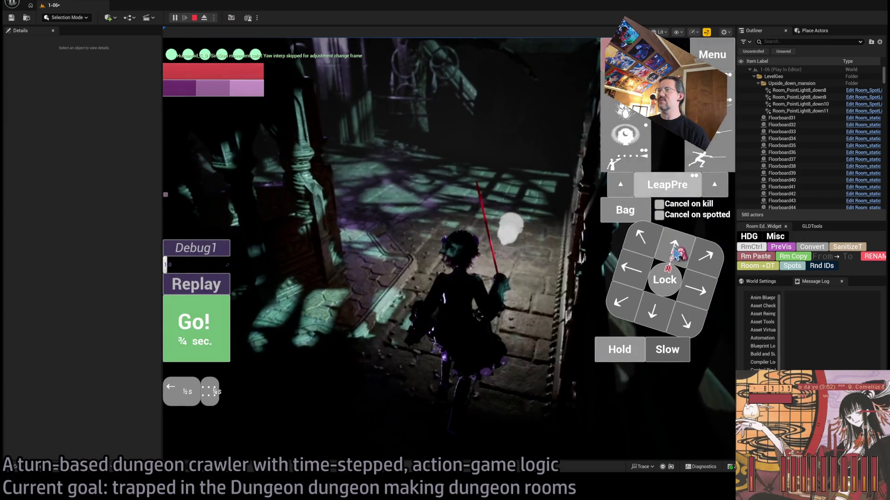
key("z")
left_click(214, 328)
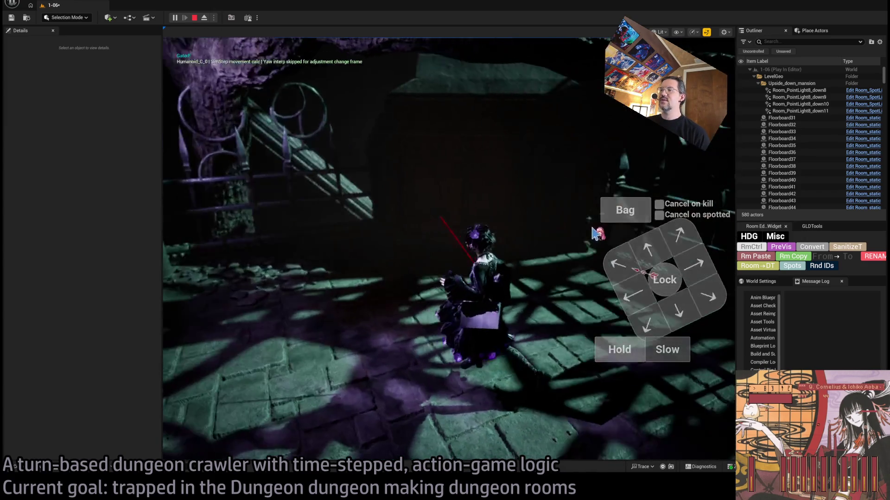
left_click(595, 233)
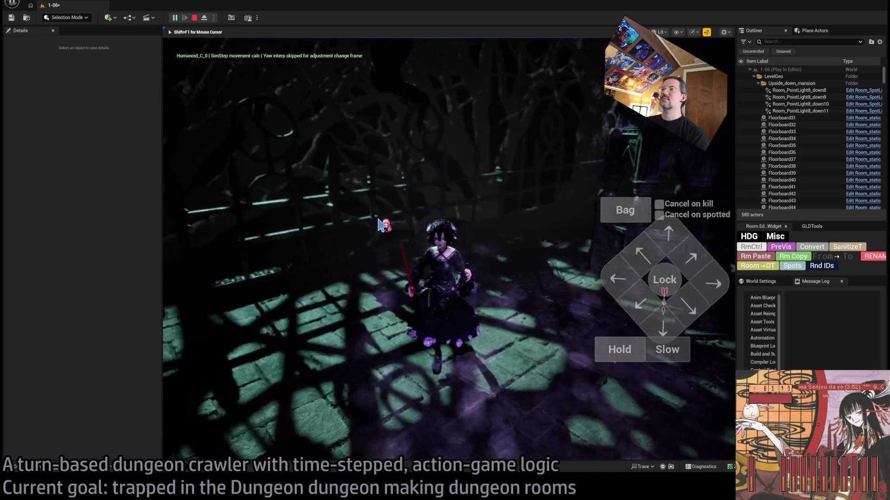
key("Escape")
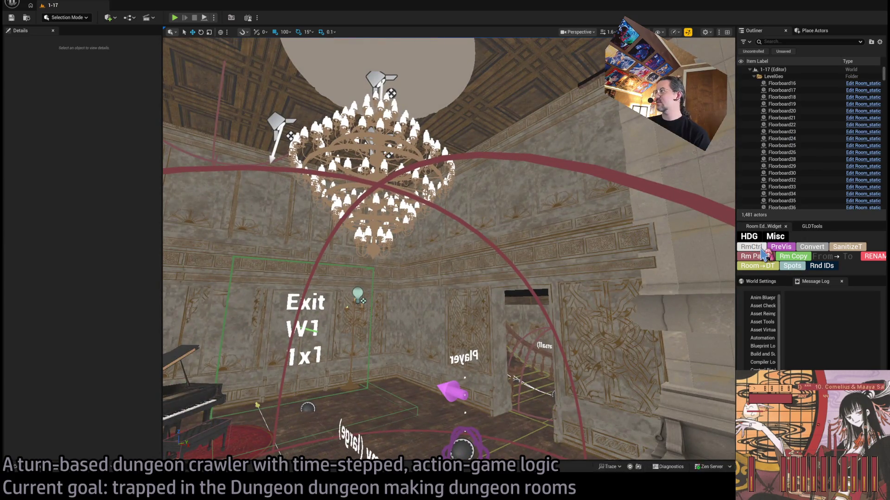
Select RoomController, set DLight Lux to 5, and start a new playtest
left_click(753, 251)
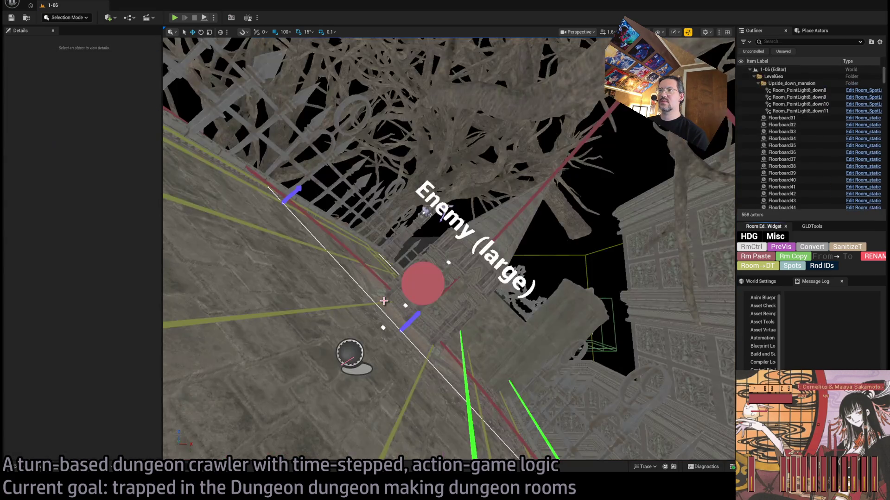
left_click(753, 248)
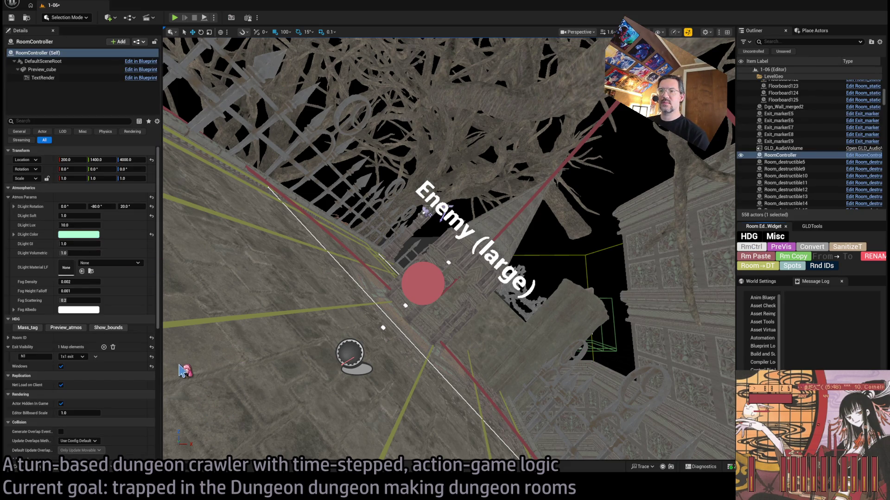
left_click(76, 225)
type("5")
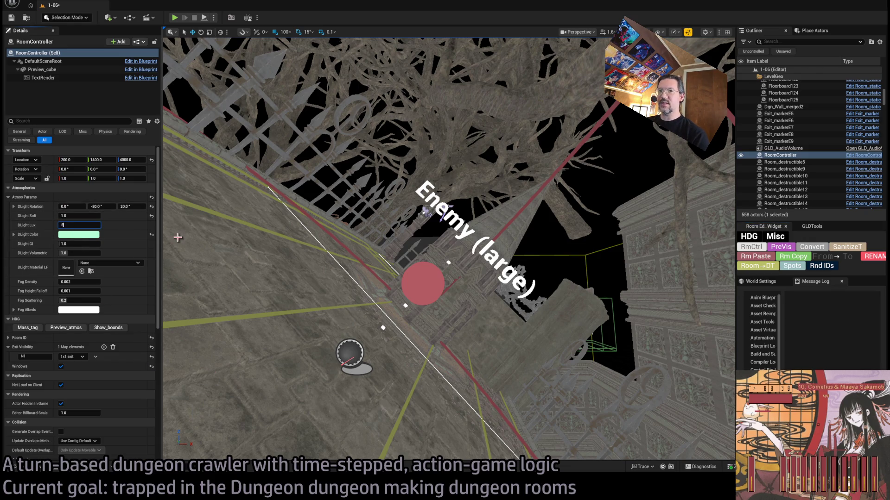
left_click(175, 18)
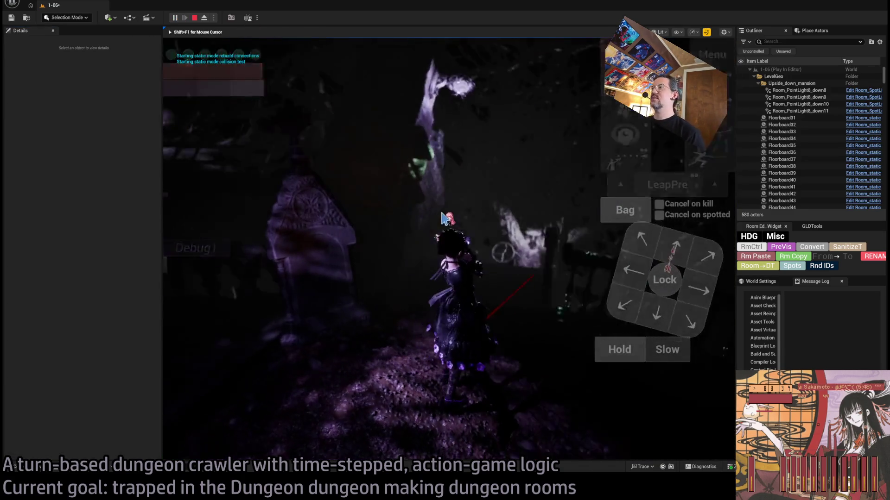
Step the character down the corridor and up-left into the next corridor
left_click(672, 256)
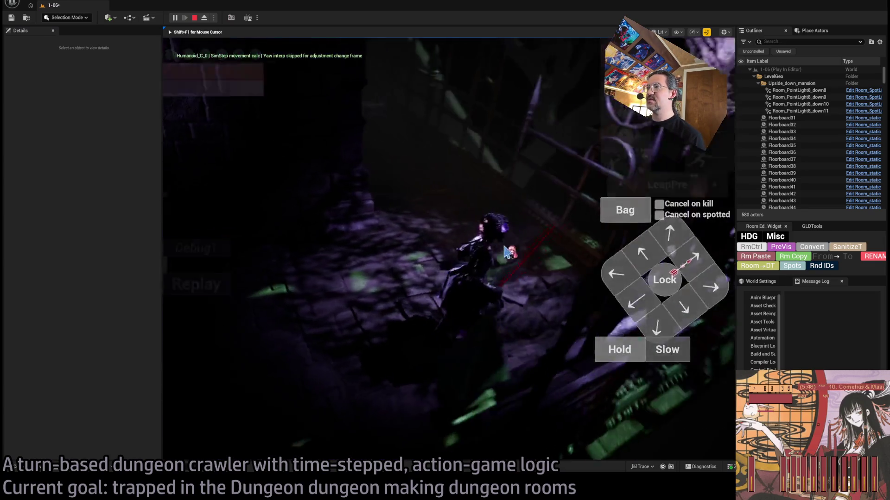
left_click(667, 246)
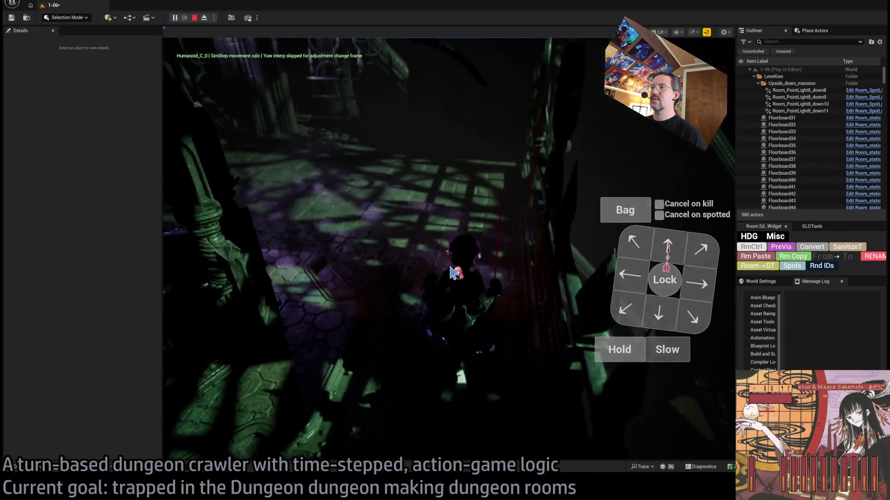
left_click(635, 250)
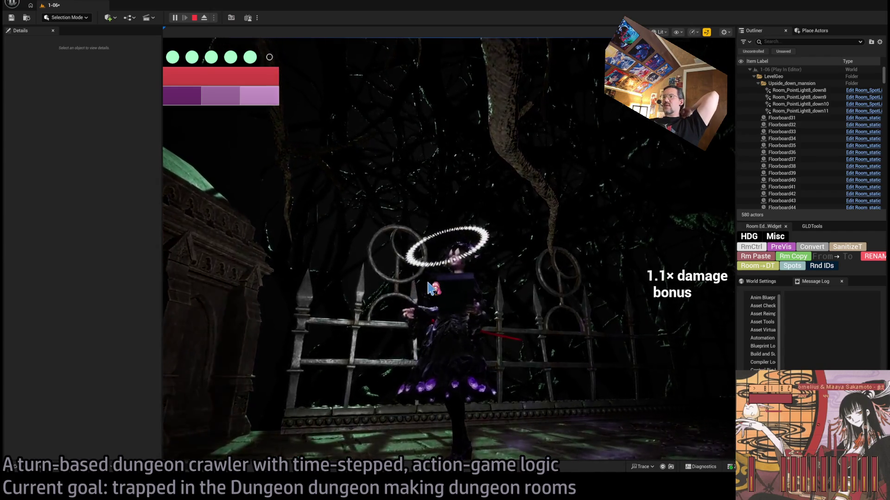
Look around the room with the camera, then play queued turns and step forward again
left_click(438, 232)
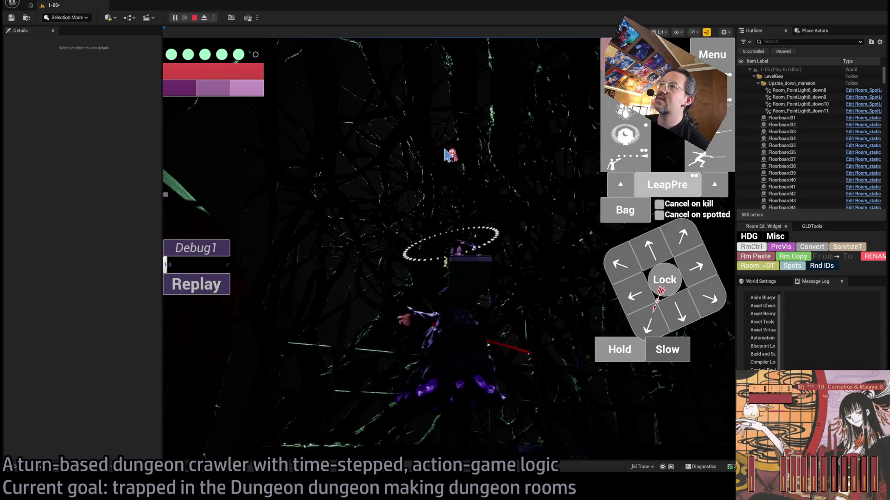
left_click(460, 169)
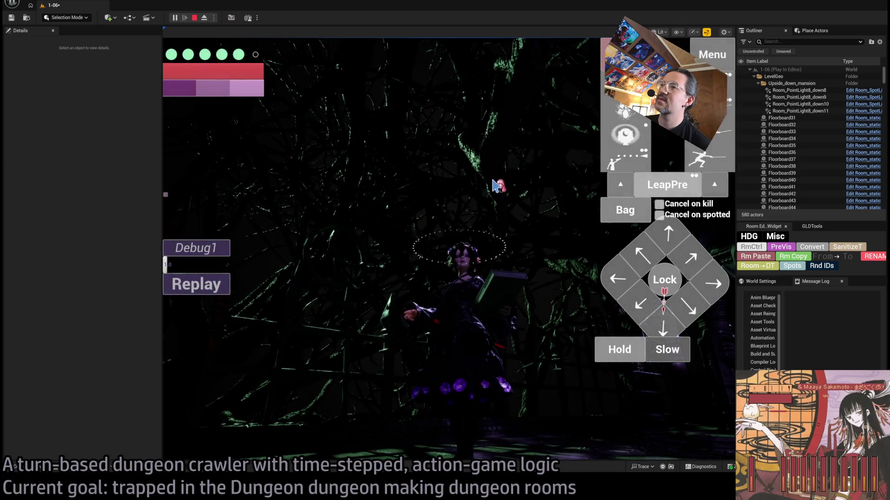
left_click(442, 178)
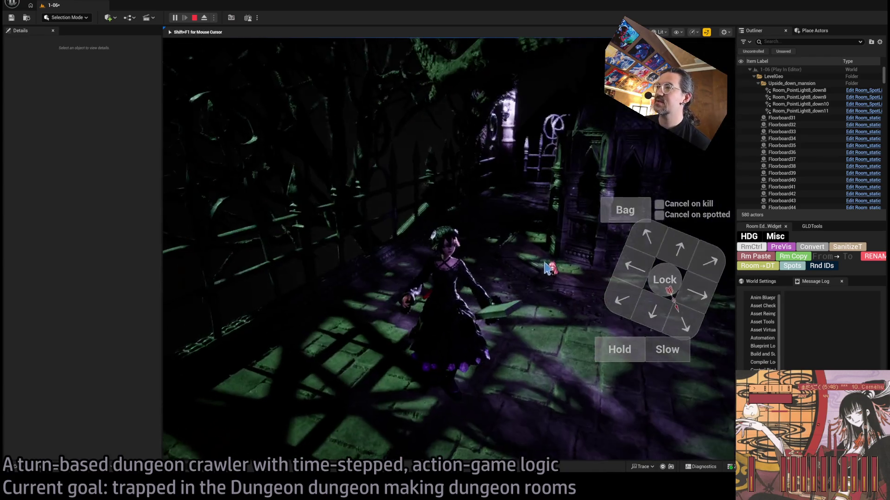
key("shift+F1")
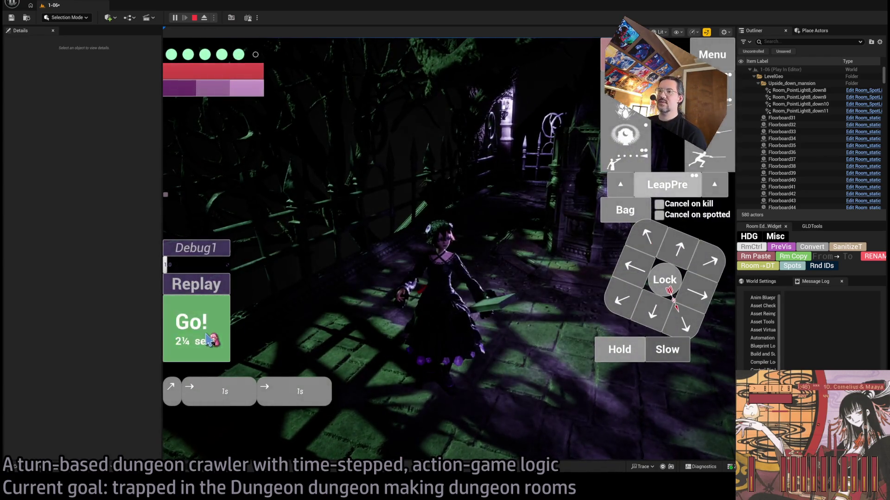
left_click(207, 340)
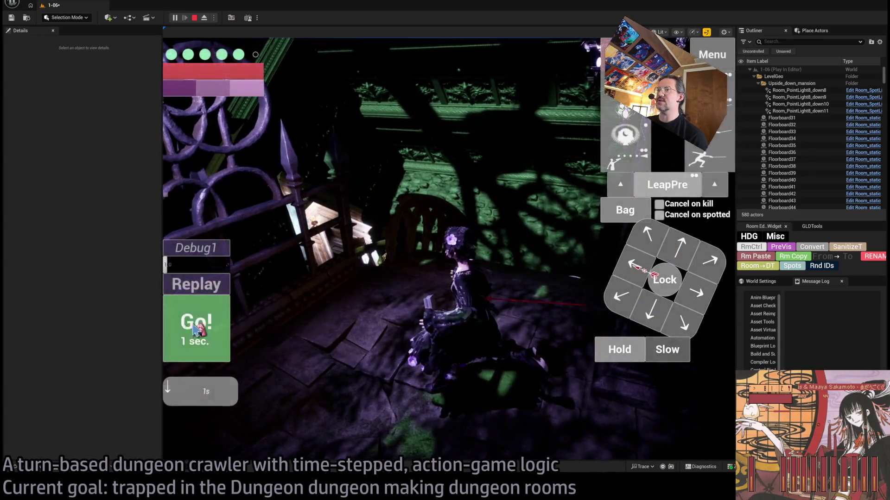
left_click(188, 329)
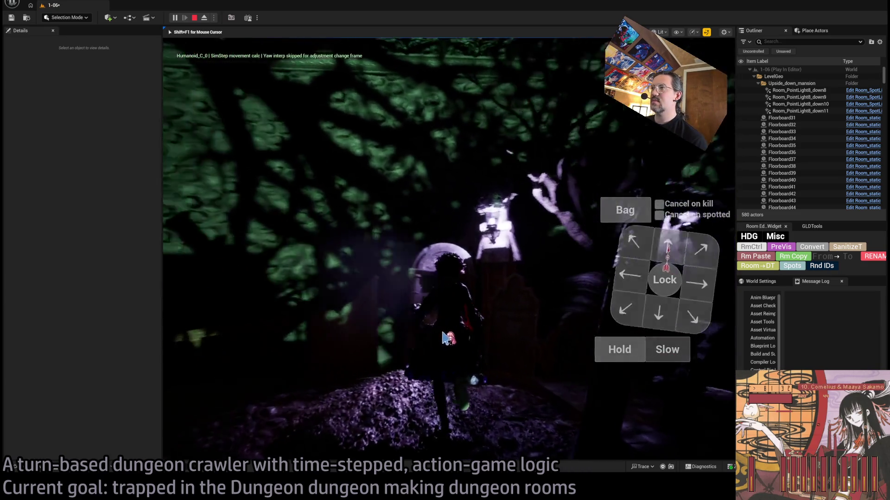
left_click(645, 247)
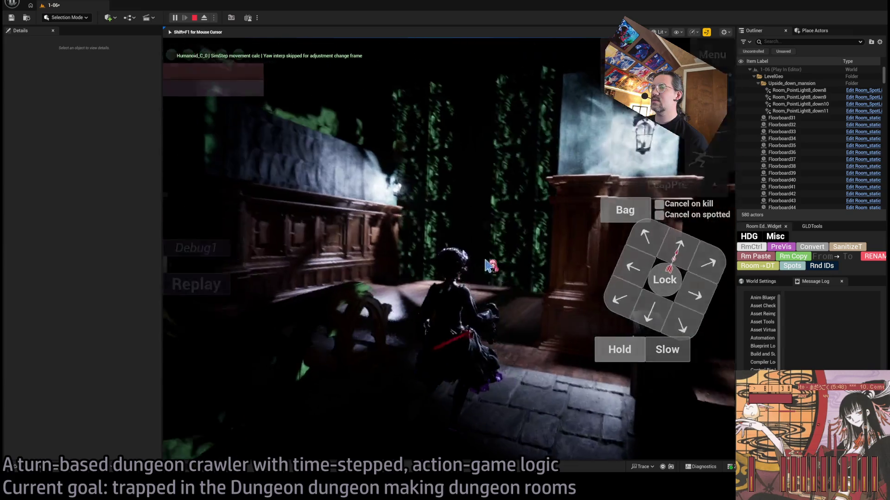
left_click(684, 252)
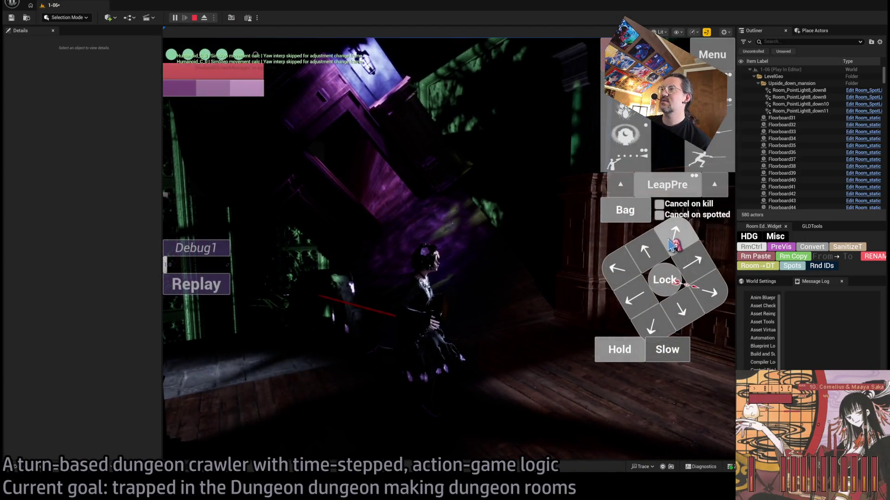
Queue and play further moves into the lit wooden room, then stop the playtest
left_click(643, 250)
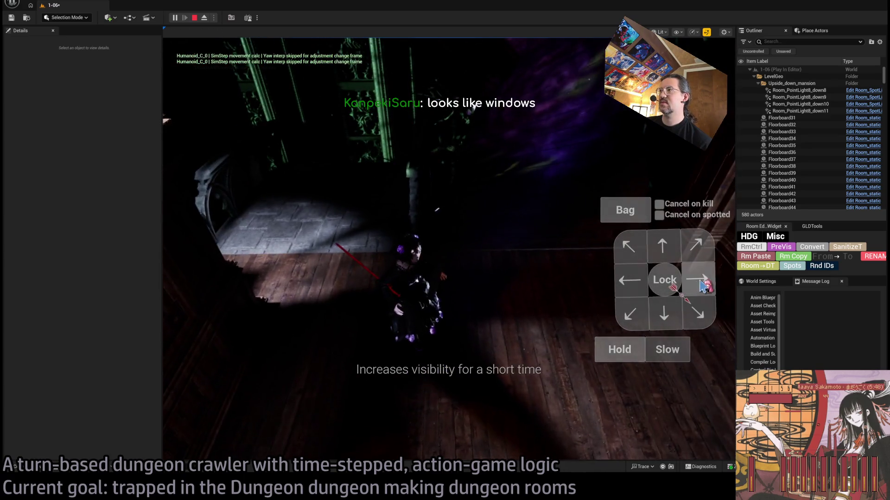
left_click(667, 257)
left_click(215, 331)
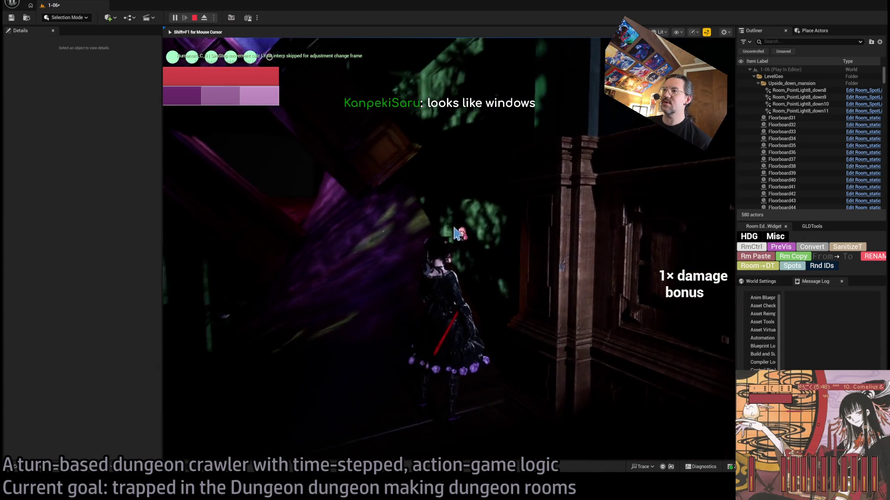
left_click(716, 273)
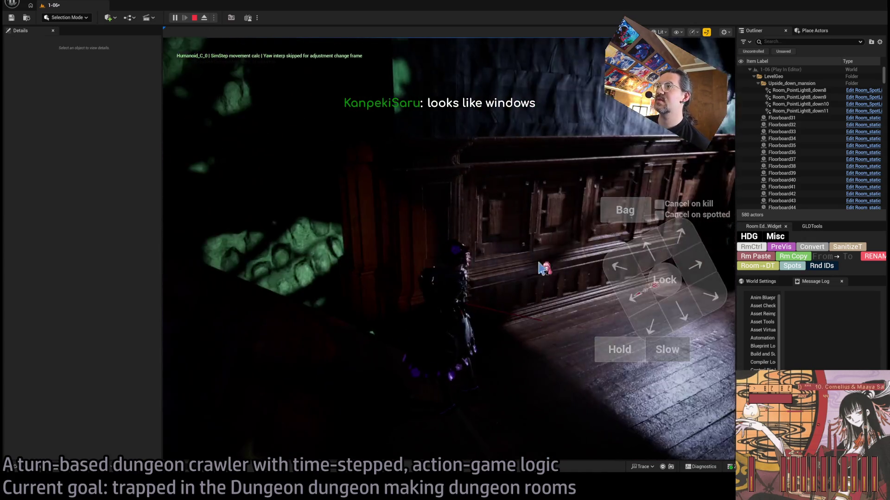
left_click(671, 256)
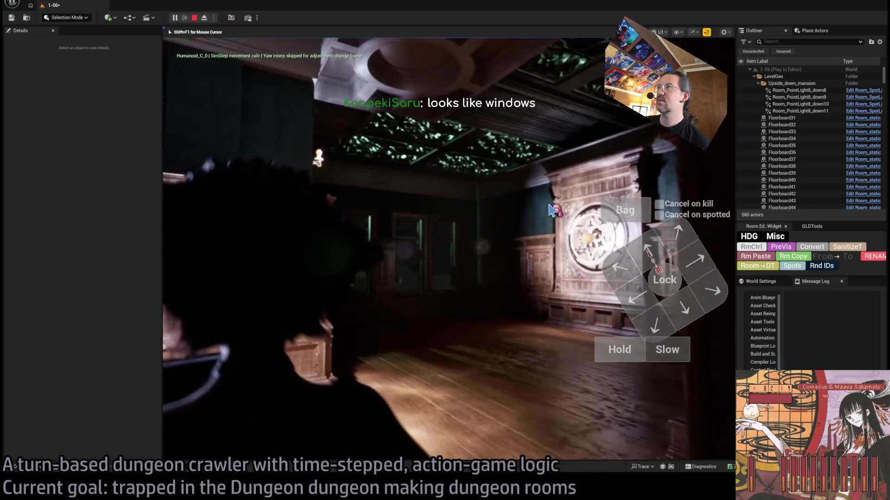
left_click(174, 324)
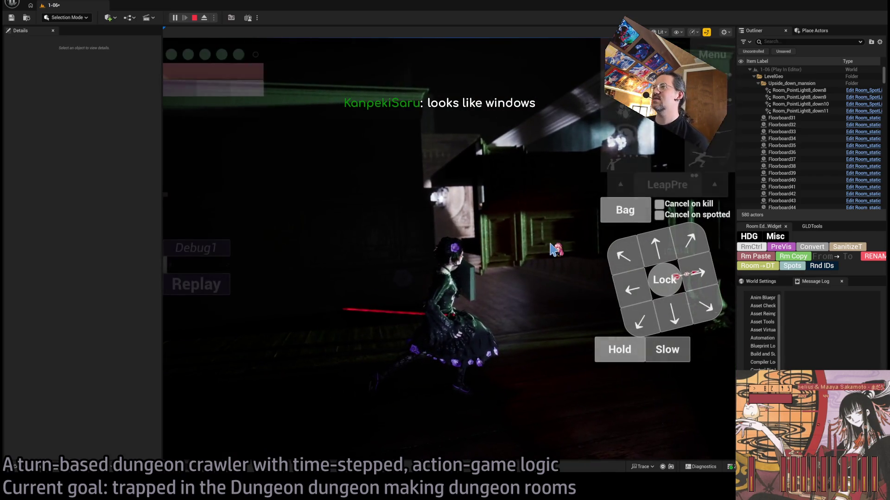
key("Escape")
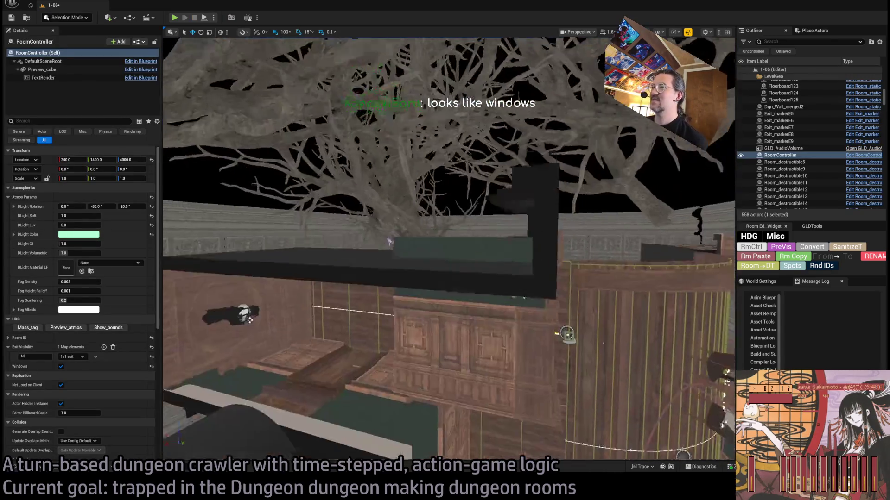
View the curved wooden wall from overhead and from the side, then launch another playtest
left_click(447, 281)
key("Escape")
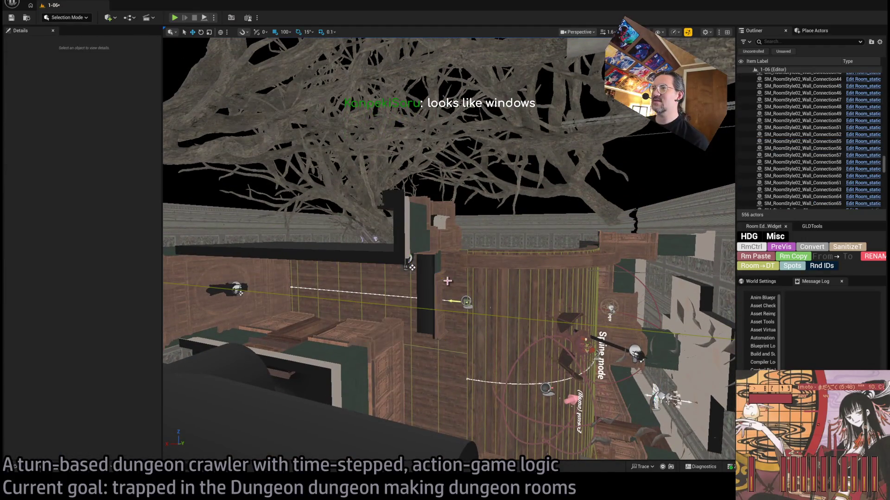
scroll(447, 281, "up", 5)
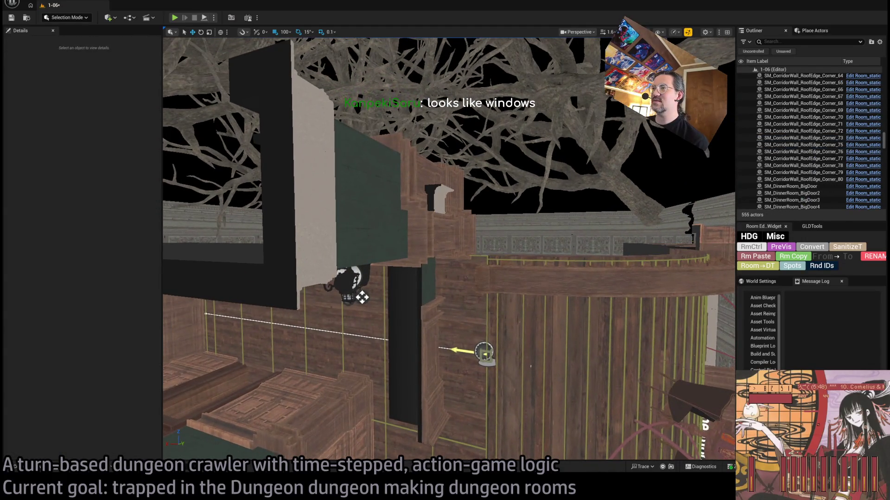
left_click_drag(362, 297, 362, 222)
left_click_drag(500, 248, 157, 70)
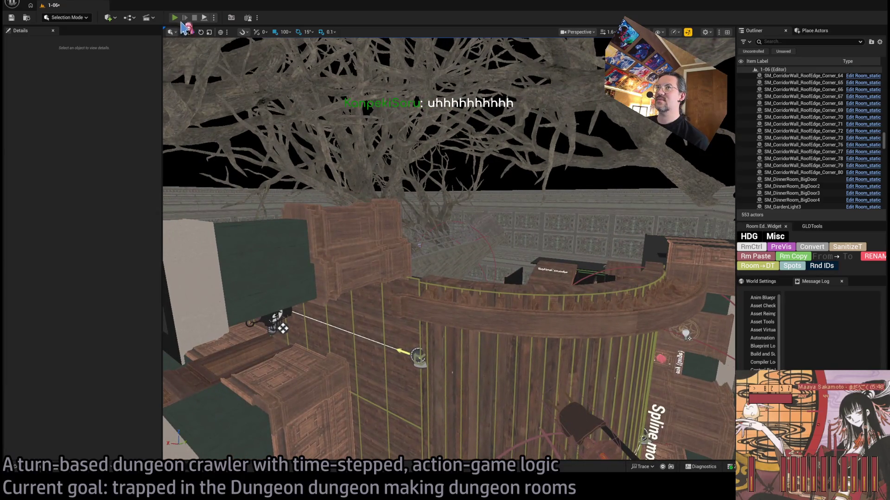
key("alt+p")
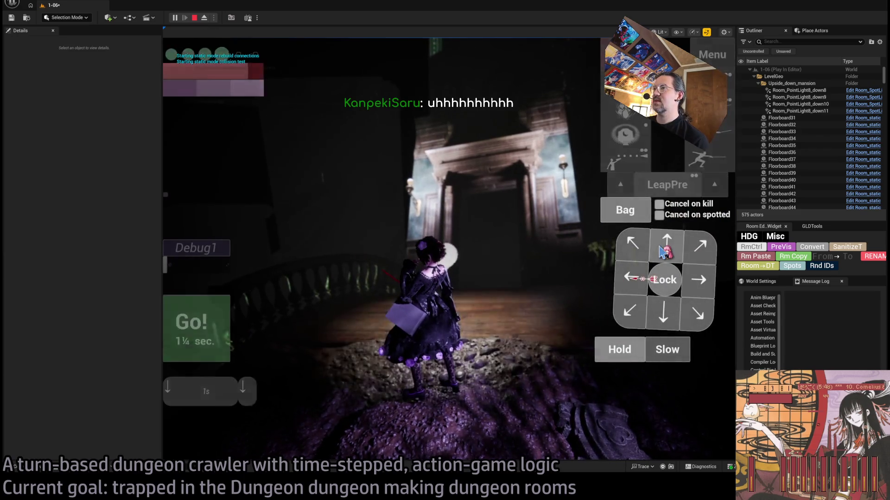
Send the character through the doorway and onto the railed landing by the staircase
key("space")
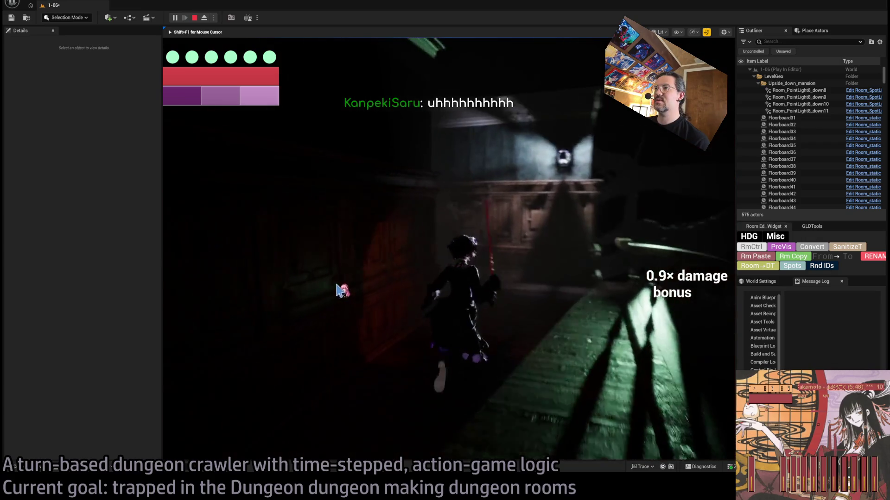
left_click(528, 326)
left_click(699, 285)
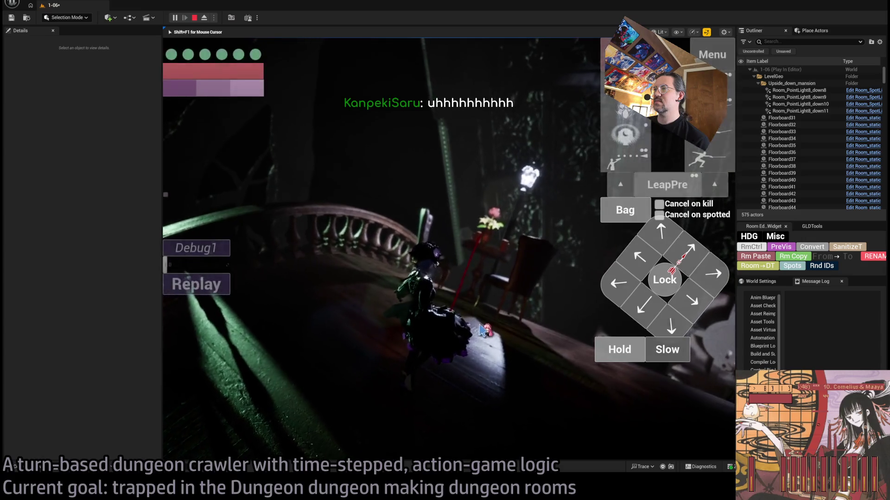
left_click(587, 349)
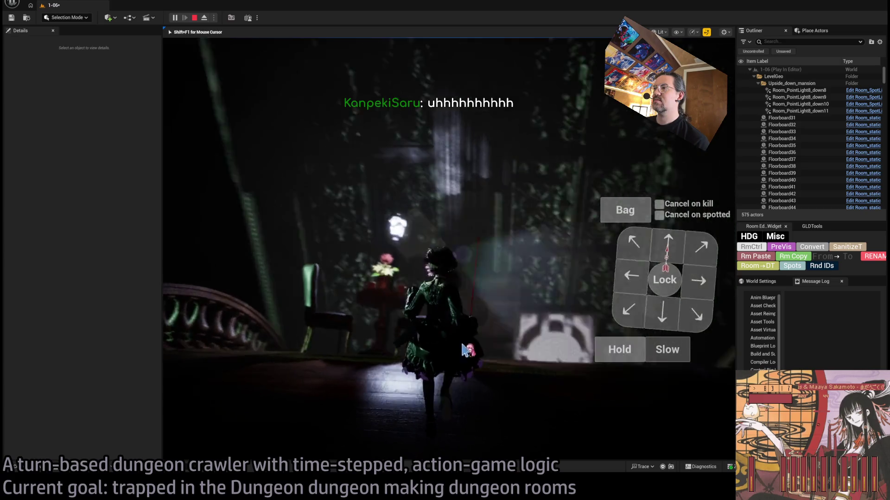
Run the character into the new hall, stop the playtest, and select corner wall piece A87
left_click(666, 248)
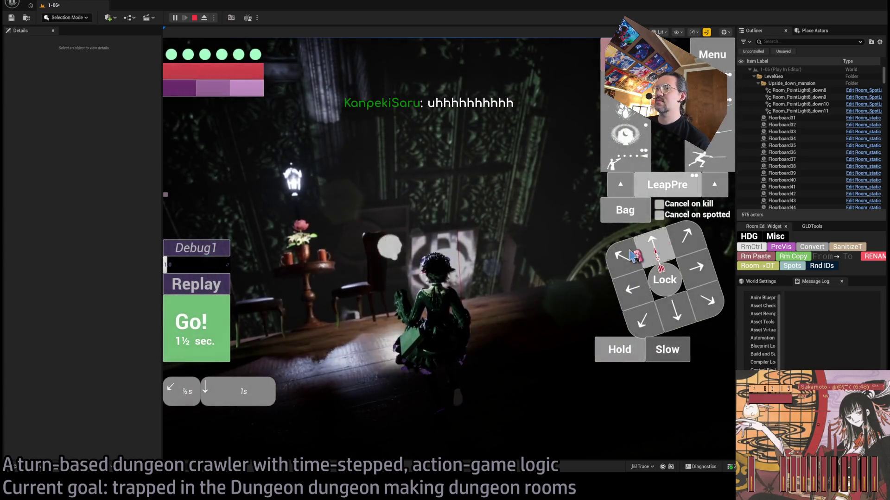
key("Escape")
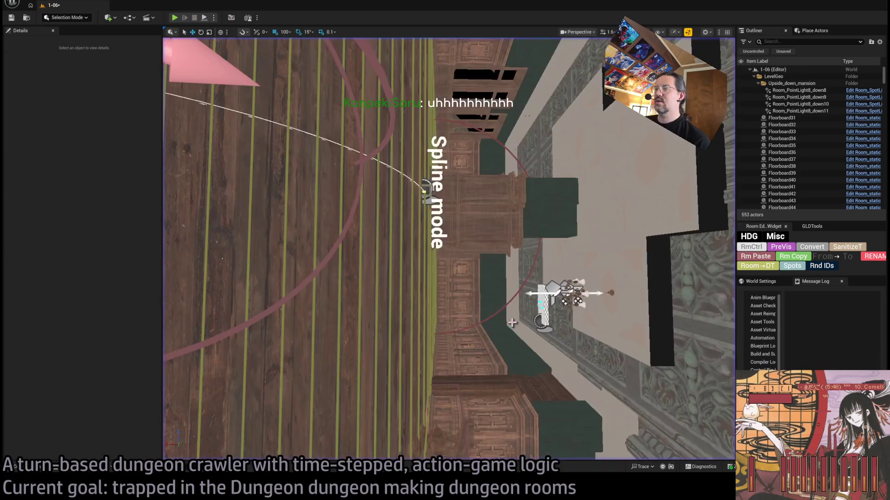
scroll(559, 291, "up", 2)
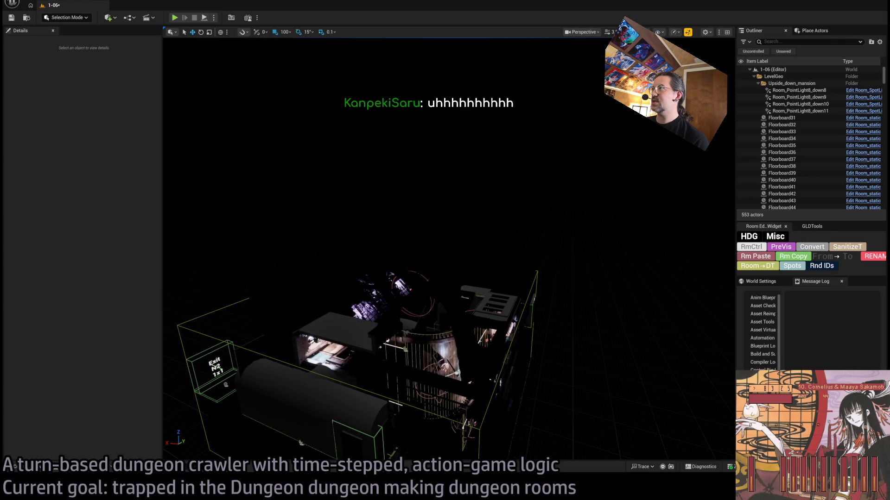
left_click(427, 305)
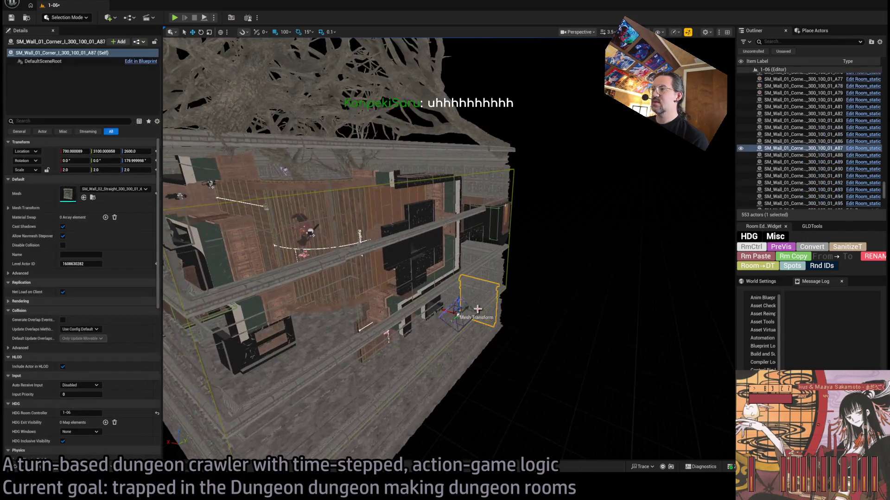
Rotate corner wall piece A83 by -90° with the rotate gizmo
left_click(437, 268)
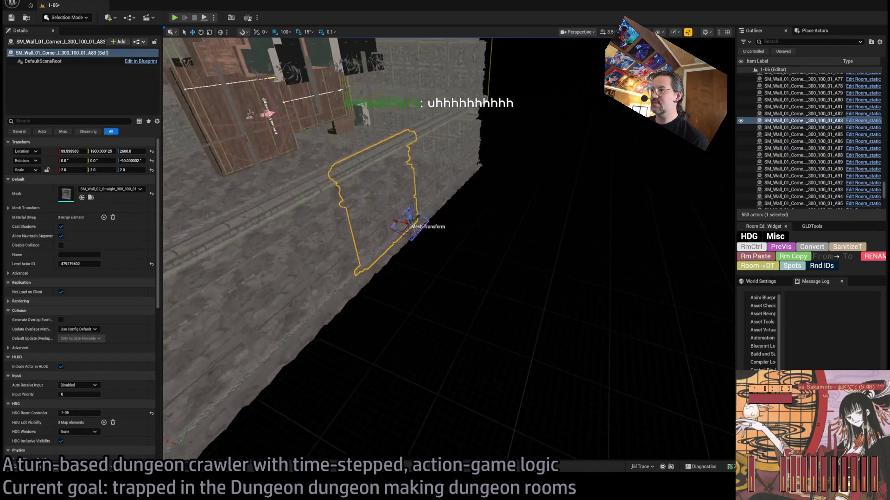
mouse_move(468, 260)
left_mouse_down()
mouse_move(451, 250)
mouse_move(456, 241)
left_mouse_up()
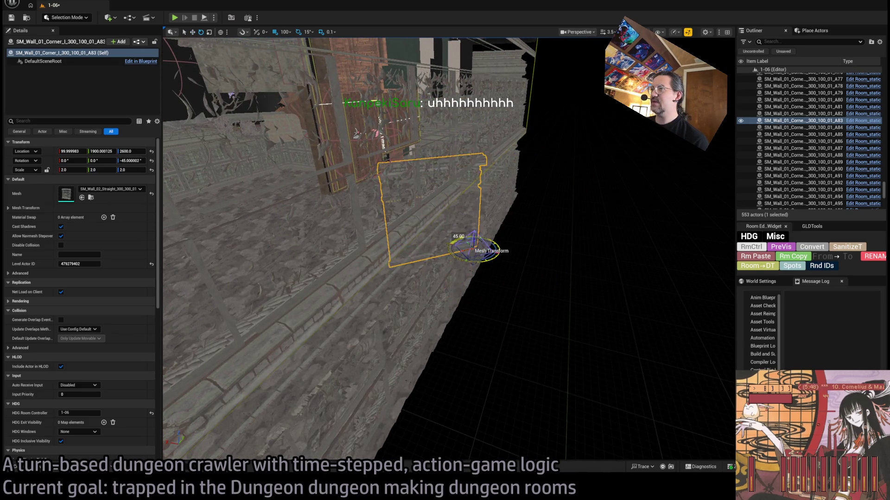
left_click_drag(656, 250, 484, 297)
Shift wall piece A80 one grid step along X and bring up the Content Drawer
left_click(429, 299)
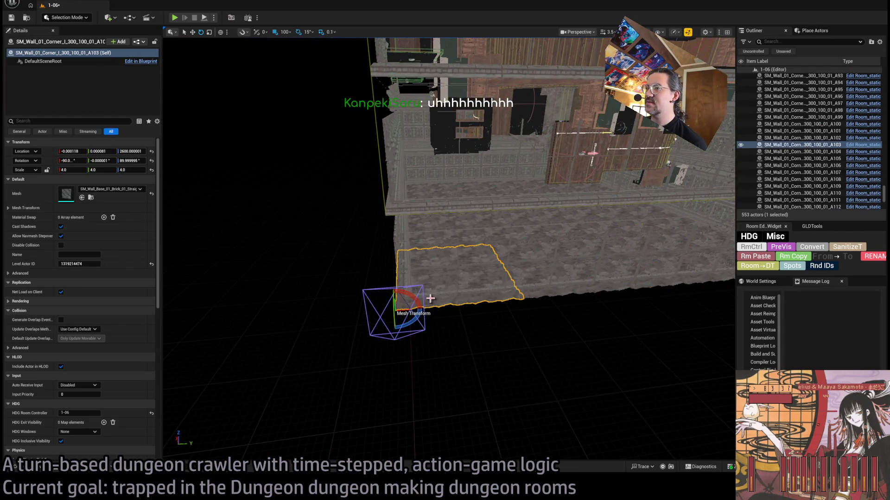
left_click_drag(429, 296, 446, 209)
left_click(446, 208)
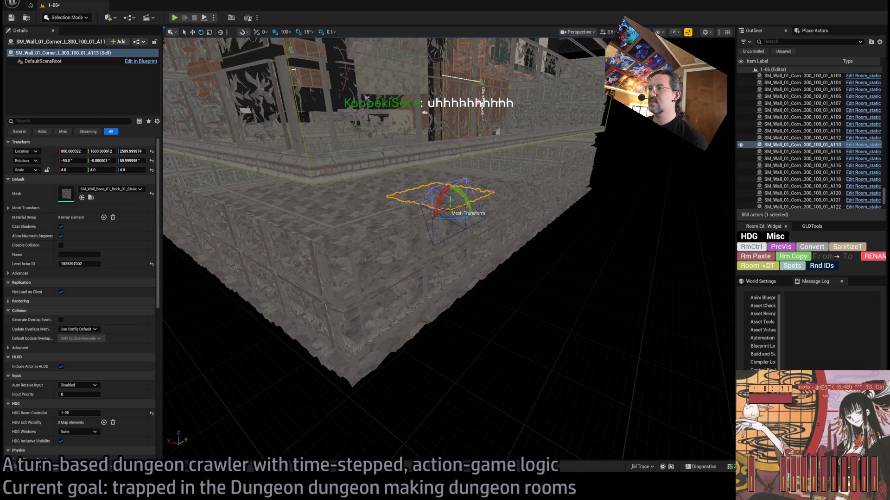
left_click(415, 221)
mouse_move(415, 221)
left_mouse_down()
mouse_move(419, 195)
mouse_move(489, 289)
mouse_move(503, 290)
left_mouse_up()
left_click_drag(482, 261, 492, 273)
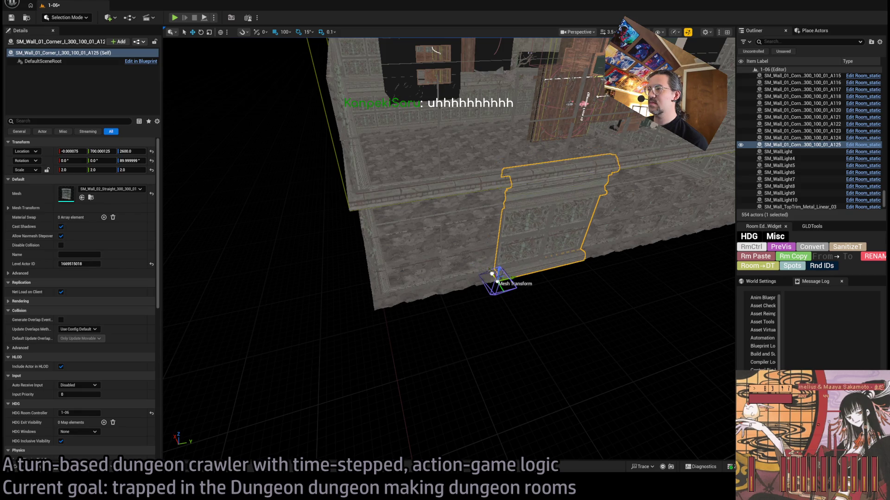
key("ctrl+space")
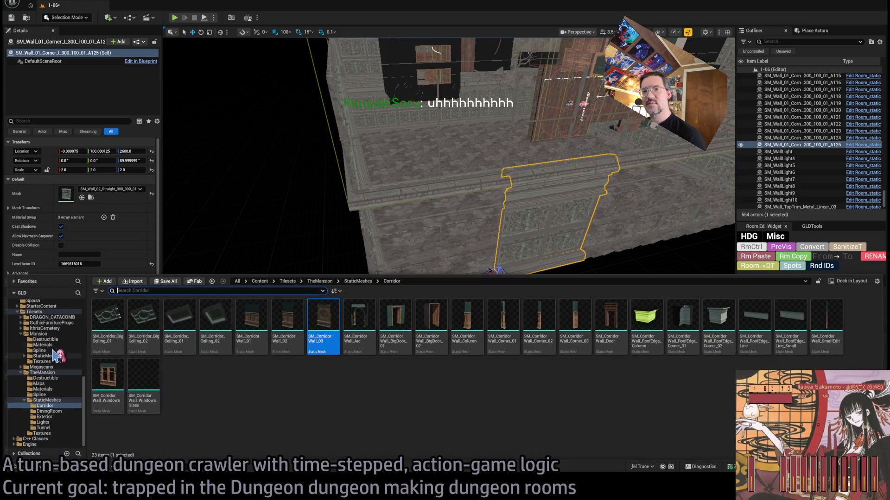
Expand DRAGON_CATACOMB and browse its BLUEPRINTS, MESHES, PARTICLES and TEXTURES folders
left_click(22, 317)
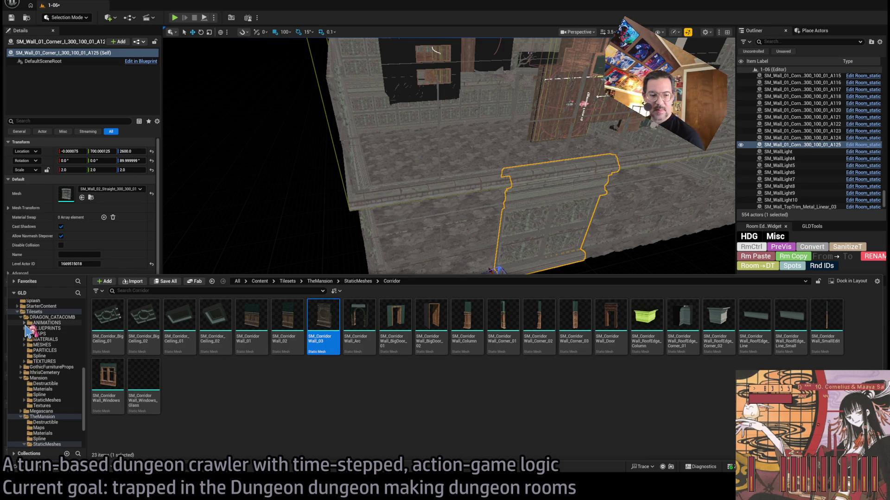
left_click(53, 328)
left_click(54, 345)
left_click(56, 350)
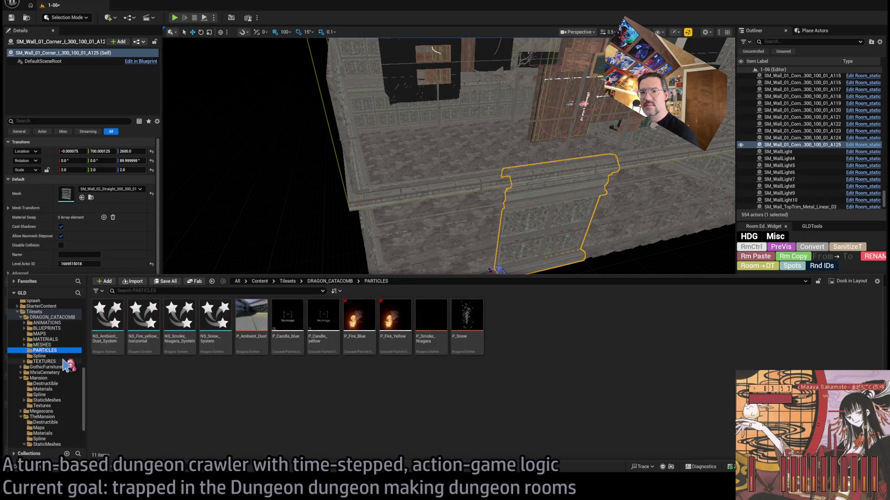
left_click(58, 362)
left_click(65, 366)
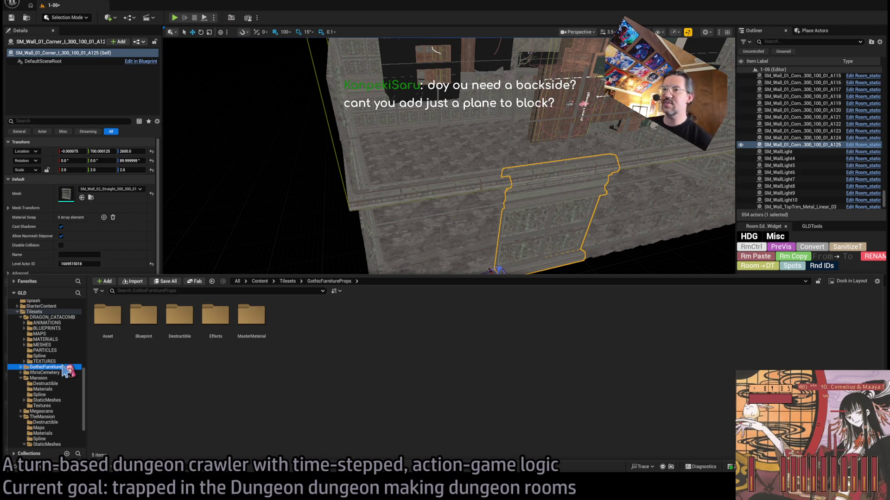
Look through the catacomb tileset's MAPS, MATERIALS, BLUEPRINTS and other subfolders, settling on MESHES
left_click(61, 329)
left_click(59, 334)
left_click(59, 339)
left_click(57, 345)
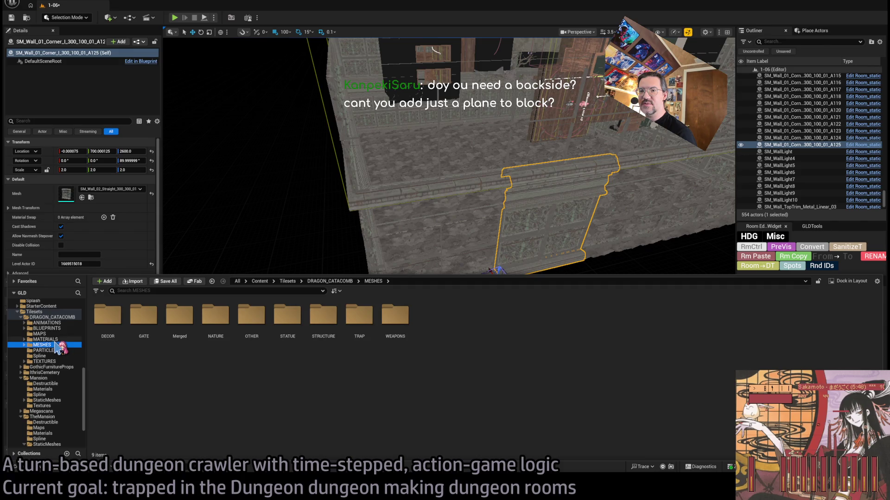
left_click(59, 339)
left_click(59, 334)
left_click(61, 328)
left_click(53, 345)
left_click(54, 350)
left_click(54, 362)
left_click(52, 328)
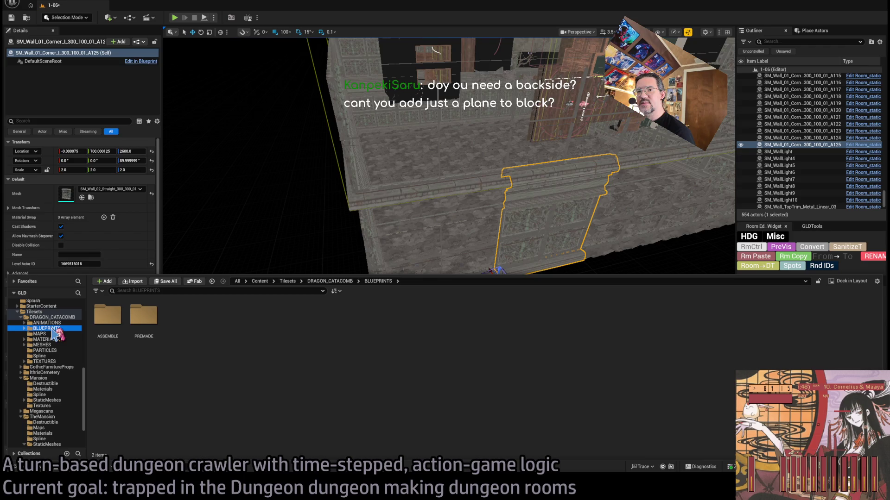
left_click(55, 344)
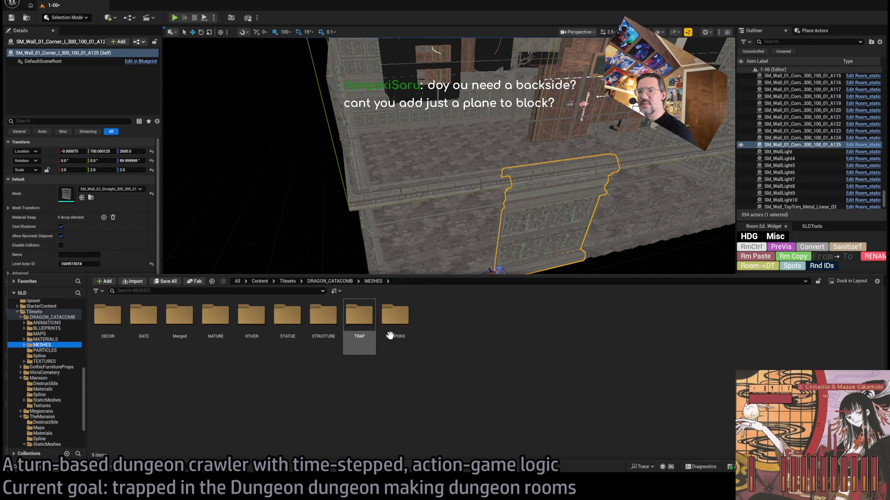
Open MESHES > STRUCTURE > WALL and pick SM_Wall_F_2x2 for the corner piece
left_click(323, 331)
double_click(316, 322)
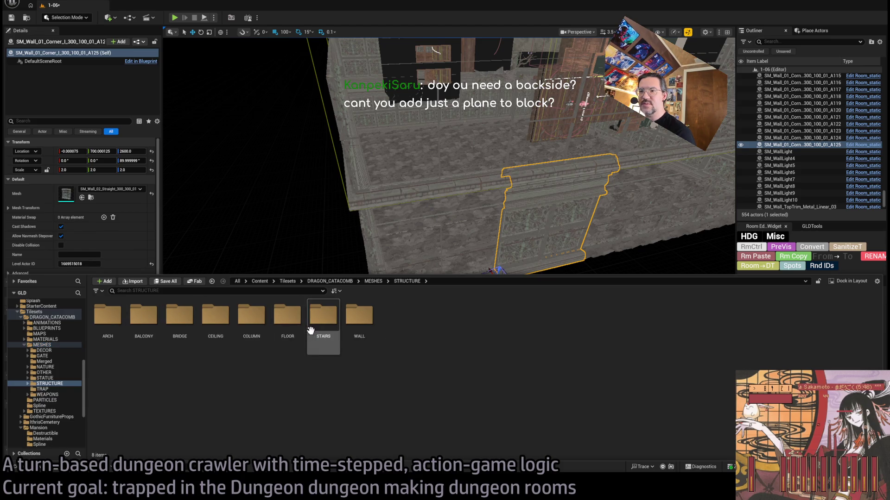
double_click(359, 319)
left_click(143, 376)
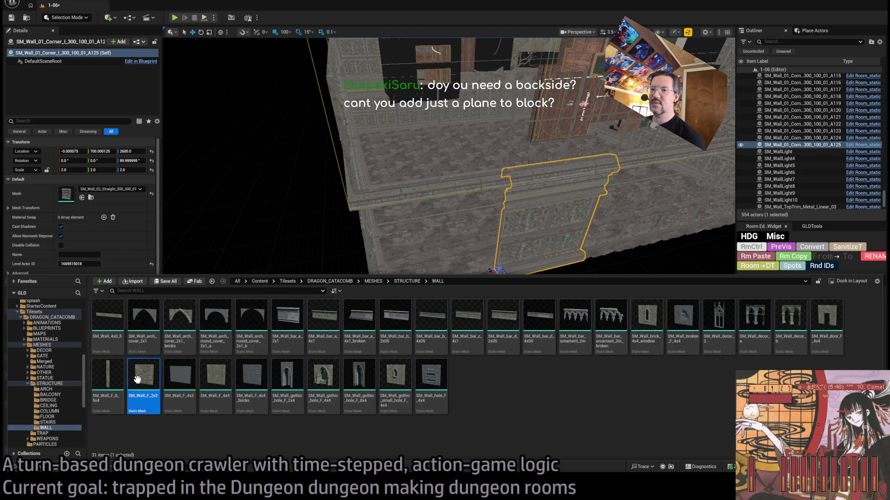
mouse_move(216, 377)
left_mouse_down()
mouse_move(186, 287)
mouse_move(82, 210)
left_mouse_up()
Swap the corner piece to SM_Wall_F_4x4, rename it BACKSIDESHROUD, and copy it 800 units along the wall
mouse_move(284, 212)
left_mouse_down()
mouse_move(408, 289)
mouse_move(280, 289)
mouse_move(299, 289)
left_mouse_up()
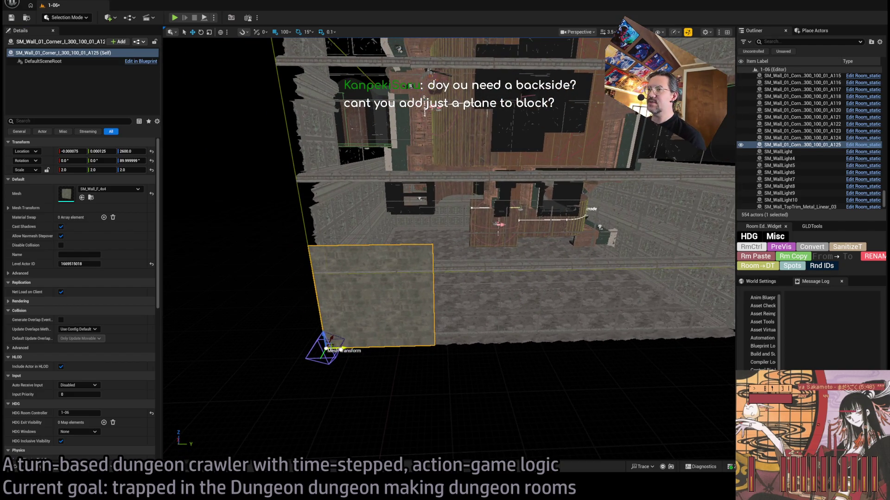
scroll(389, 311, "down", 3)
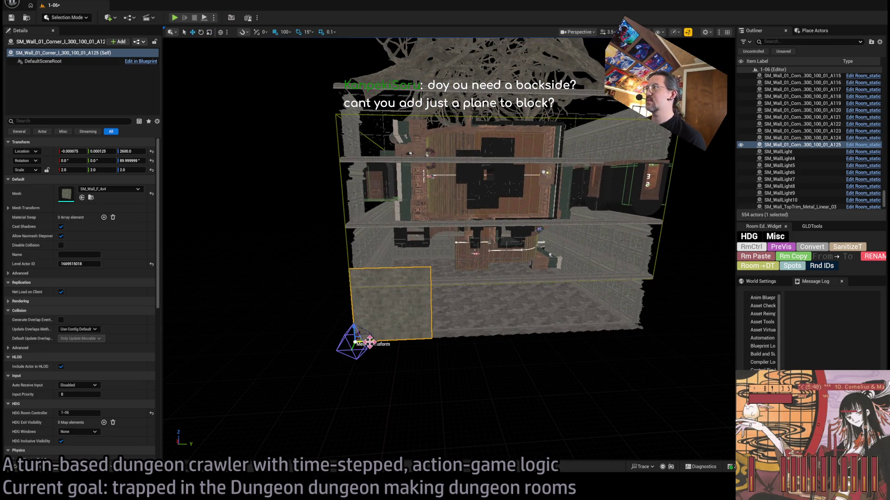
left_click(795, 147)
type("BACKSIDESHROUD")
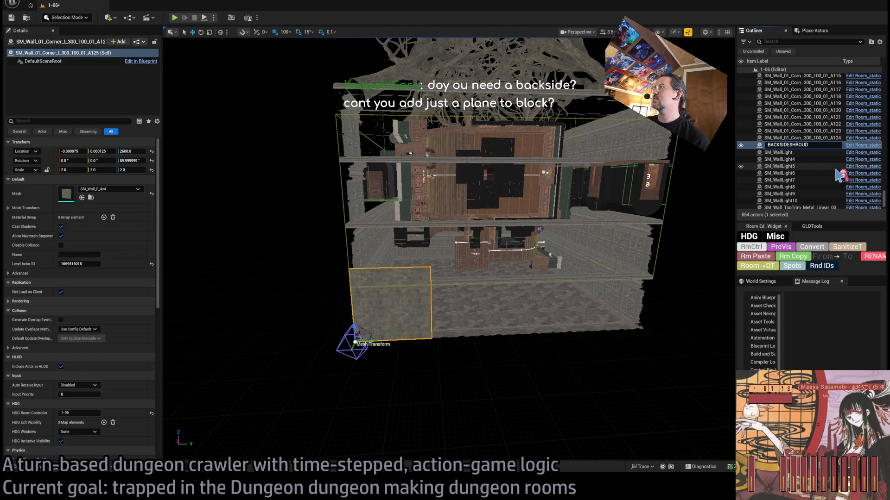
key("Return")
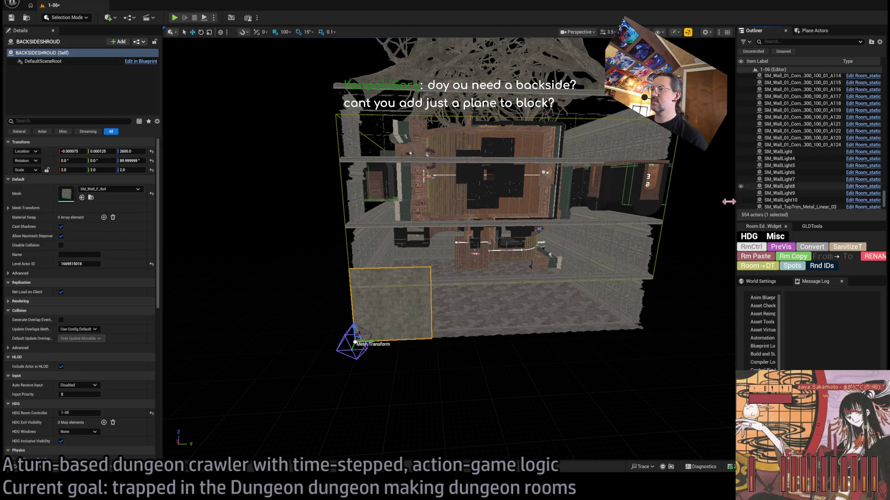
scroll(395, 368, "up", 2)
left_click_drag(395, 356, 645, 361)
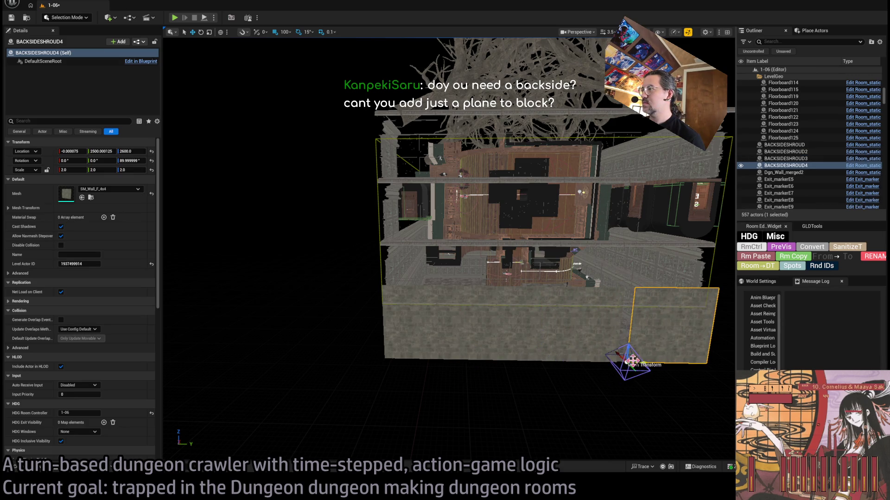
Select the four shroud panels and copy them up two more rows in Z
left_click(563, 343, "ctrl")
left_click(487, 341, "ctrl")
left_click(456, 337, "ctrl")
mouse_move(383, 345)
left_mouse_down()
mouse_move(393, 220)
mouse_move(398, 267)
left_mouse_up()
left_click_drag(381, 268, 381, 180, "alt")
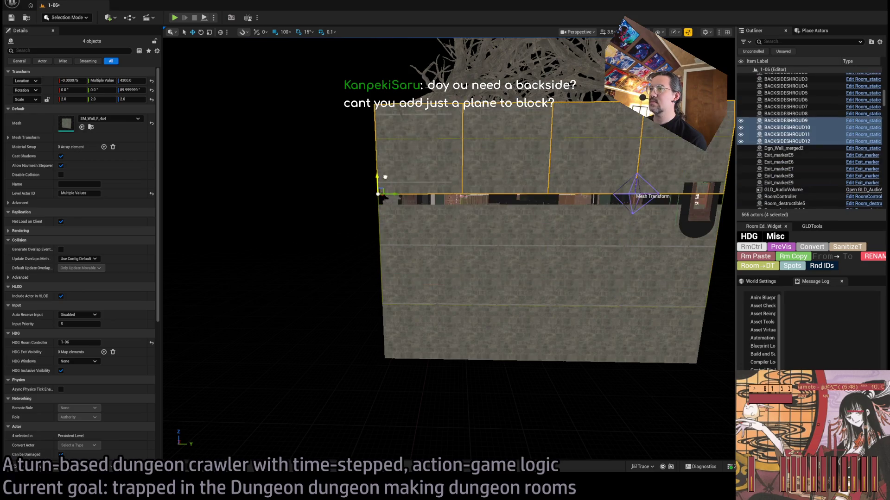
key("f")
Copy the panel wall rotated 90° onto two side walls, then launch a playtest
left_click(353, 236, "ctrl")
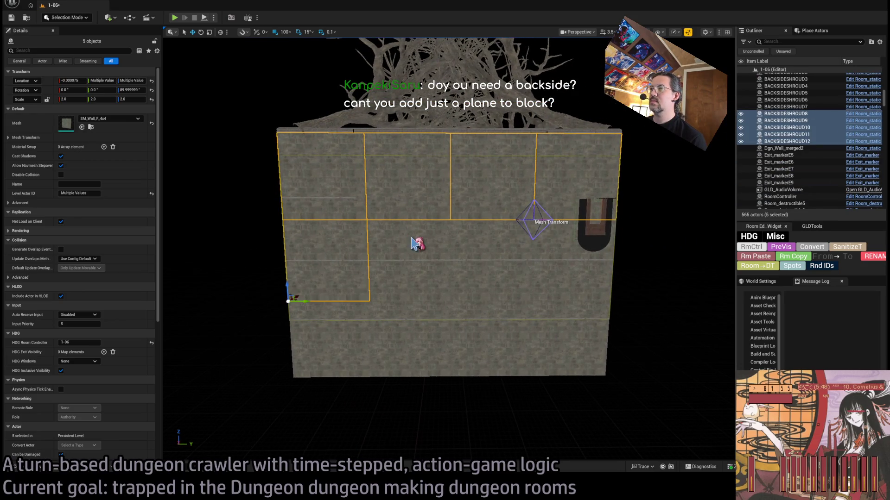
left_click(521, 321, "ctrl")
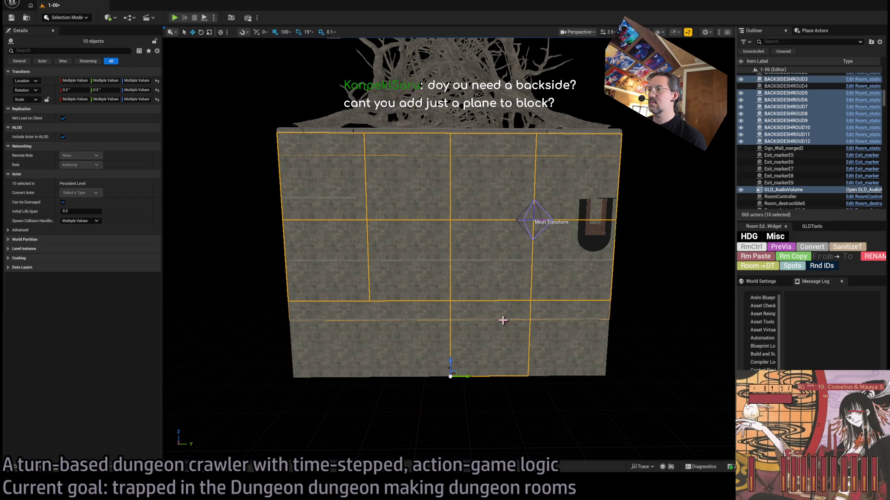
left_click(559, 314, "ctrl")
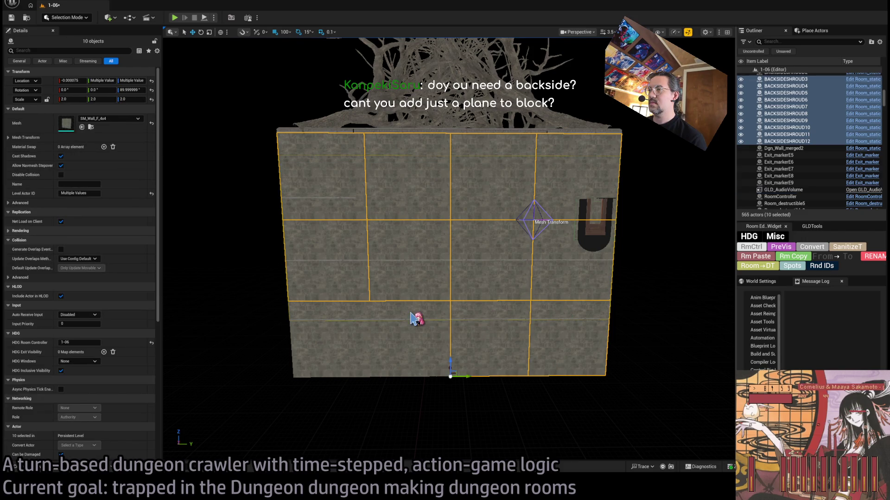
left_click(413, 319, "ctrl")
left_click(408, 321, "ctrl")
mouse_move(408, 321)
left_mouse_down()
mouse_move(491, 315)
mouse_move(490, 278)
mouse_move(463, 297)
mouse_move(430, 299)
mouse_move(255, 265)
mouse_move(371, 271)
mouse_move(454, 318)
left_mouse_up()
key("e")
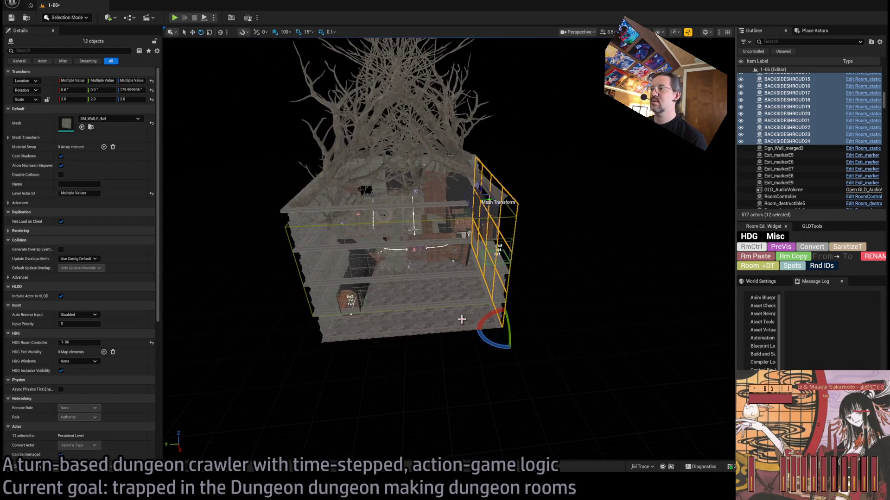
mouse_move(510, 348)
left_mouse_down("alt")
mouse_move(478, 329)
mouse_move(320, 325)
mouse_move(350, 328)
left_mouse_up("alt")
mouse_move(493, 344)
left_mouse_down("alt")
mouse_move(512, 347)
mouse_move(308, 330)
left_mouse_up("alt")
scroll(247, 95, "down", 5)
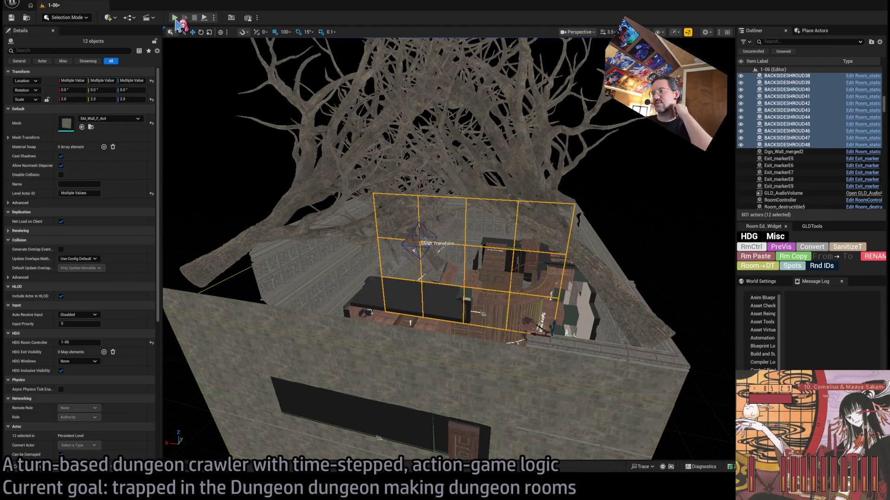
key("alt+p")
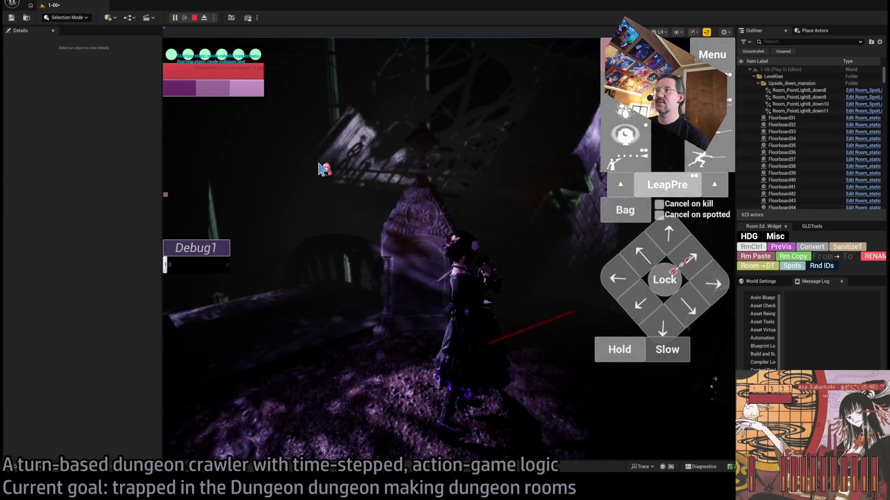
Move the character to the doorway and run queued moves, then stop the playtest with Esc
left_click(679, 250)
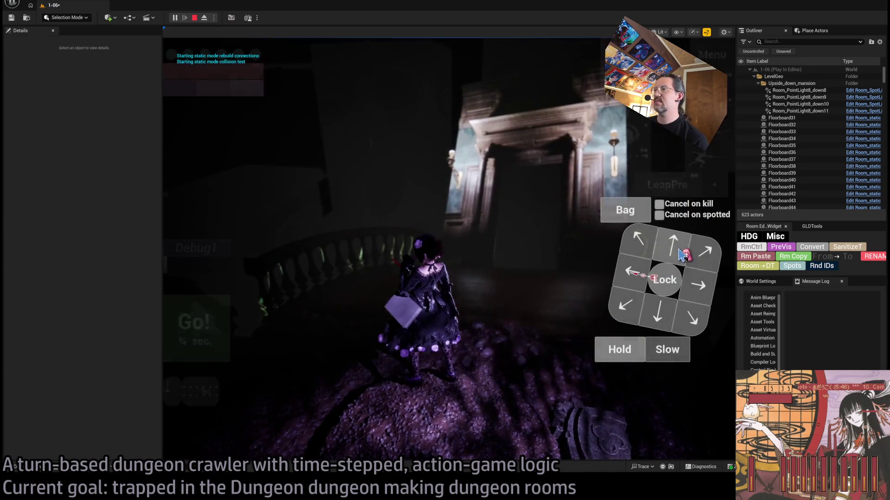
left_click(217, 331)
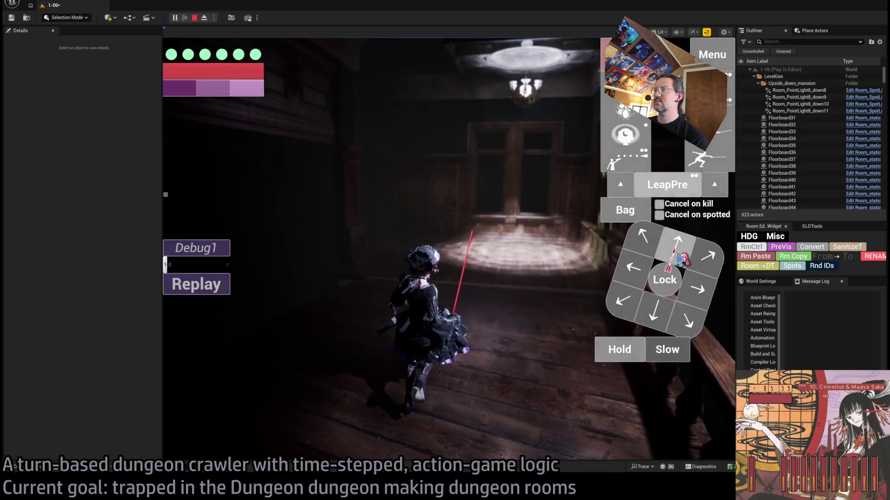
key("s")
key("d")
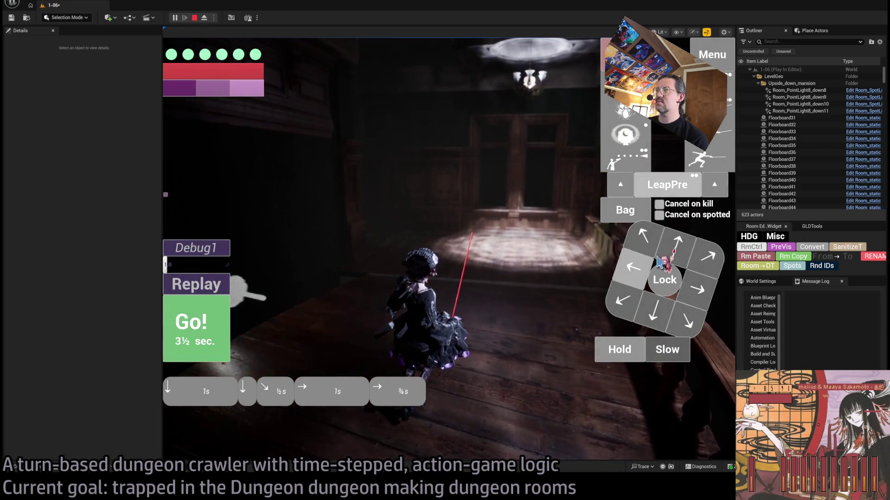
key("space")
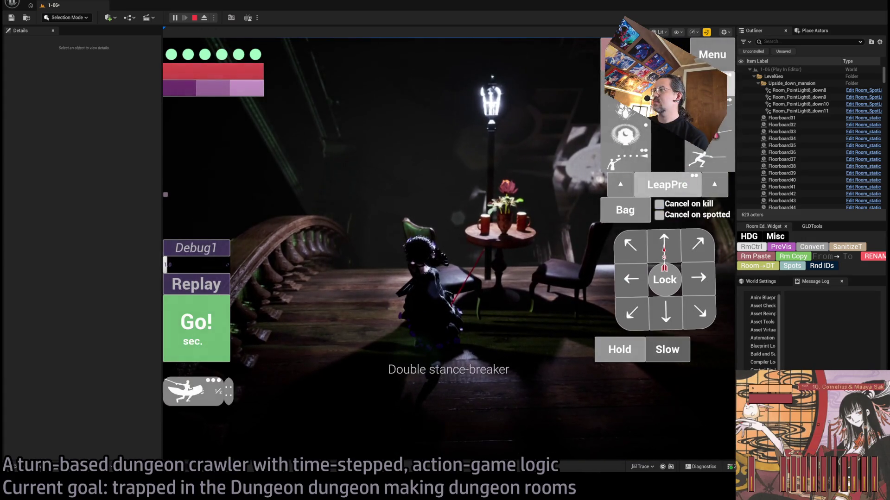
left_click(191, 332)
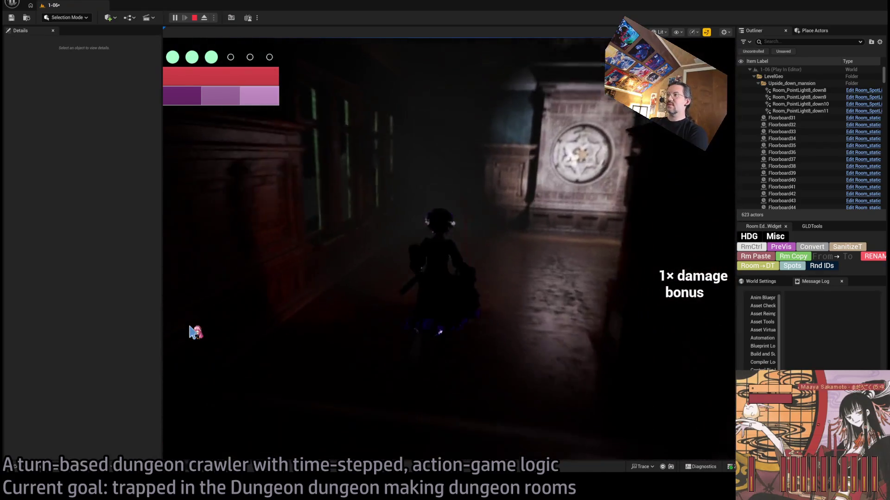
left_click(193, 332)
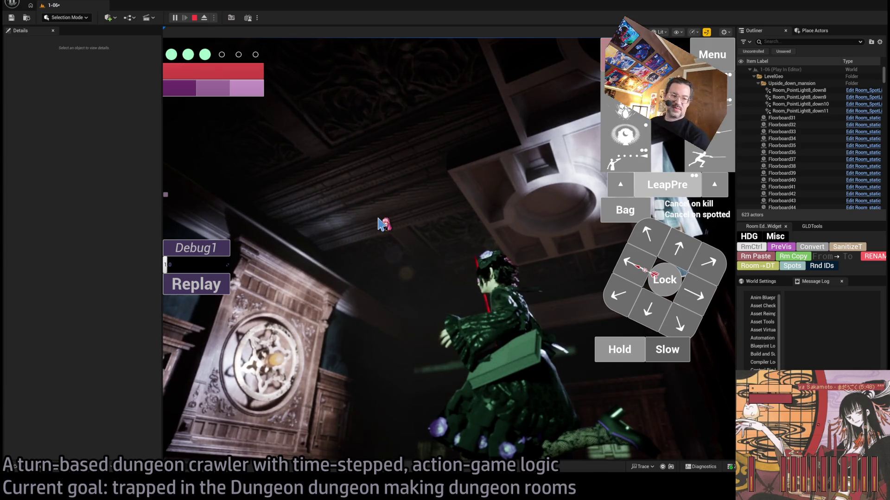
key("Escape")
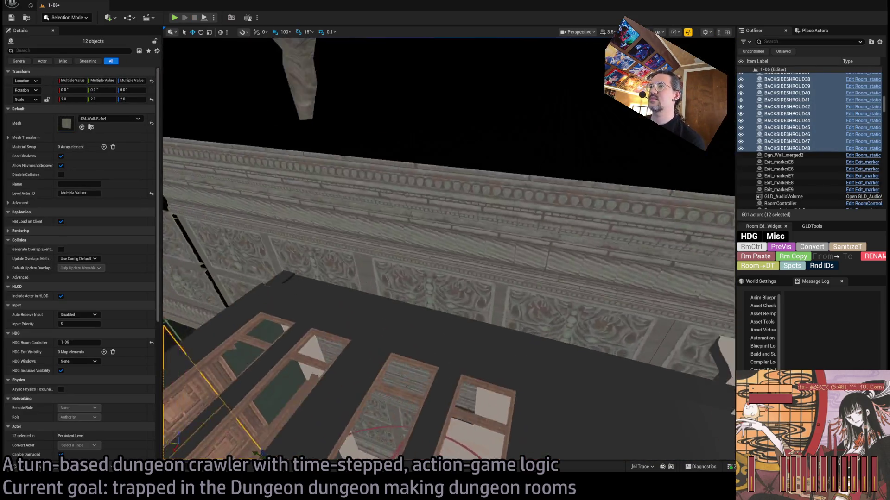
Frame the shroud panels and delete the old wall pieces left behind them
key("f")
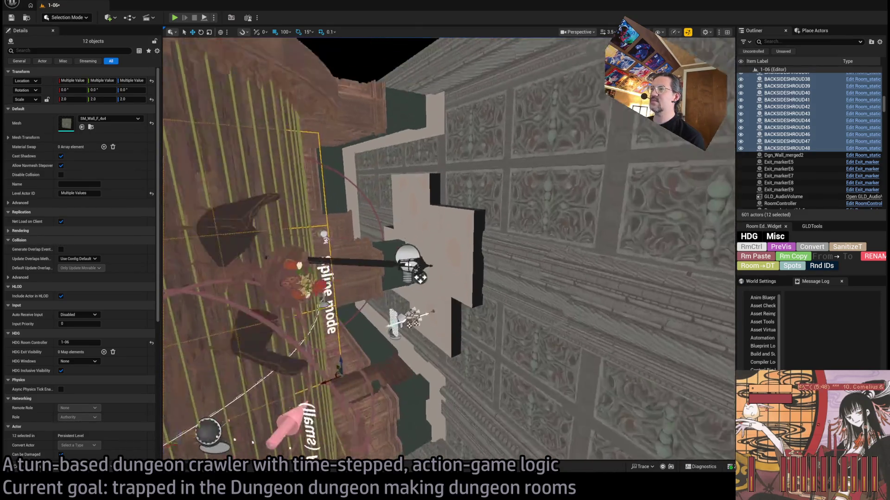
left_click(481, 311)
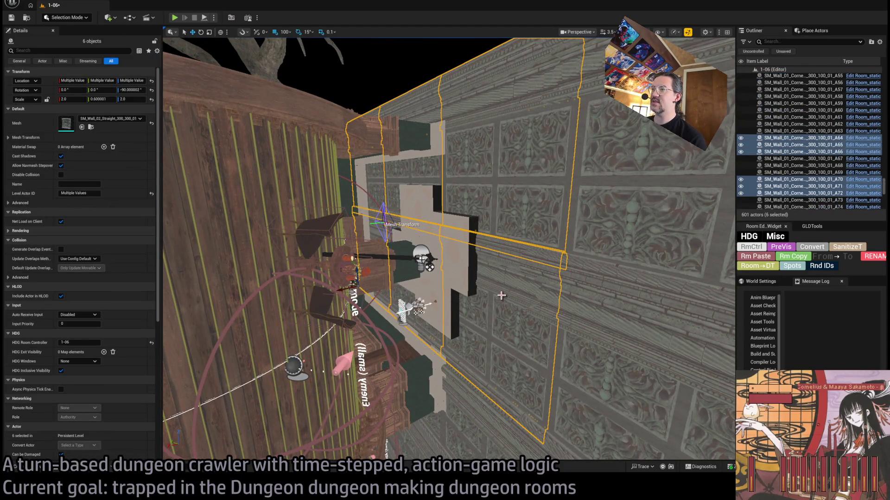
key("Delete")
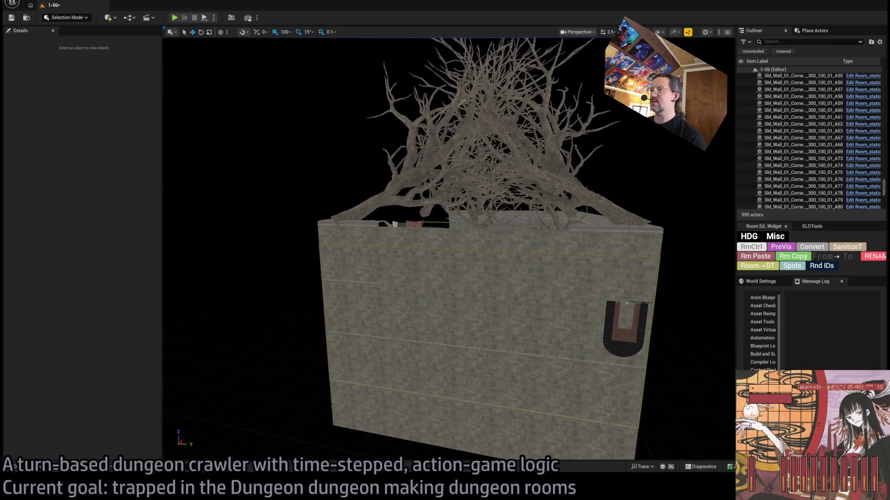
Delete two front shroud panels, then select a corner wall piece inside the room
left_click(485, 277)
left_click(443, 331, "ctrl")
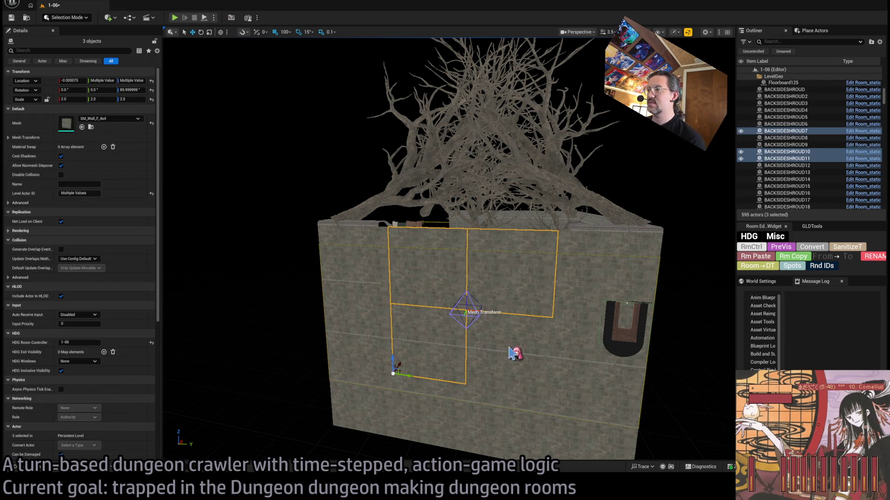
key("Delete")
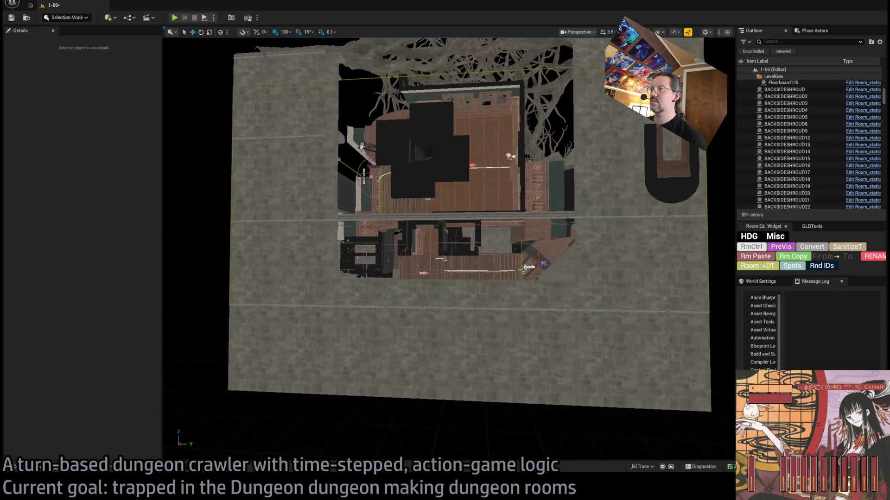
left_click(392, 292)
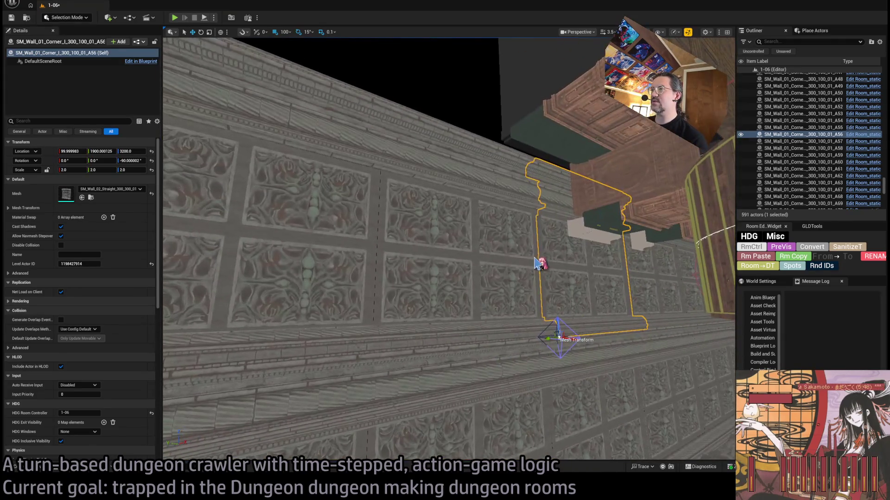
Delete the long wall pair and the misplaced carved wall piece
left_click(402, 258, "ctrl")
key("Delete")
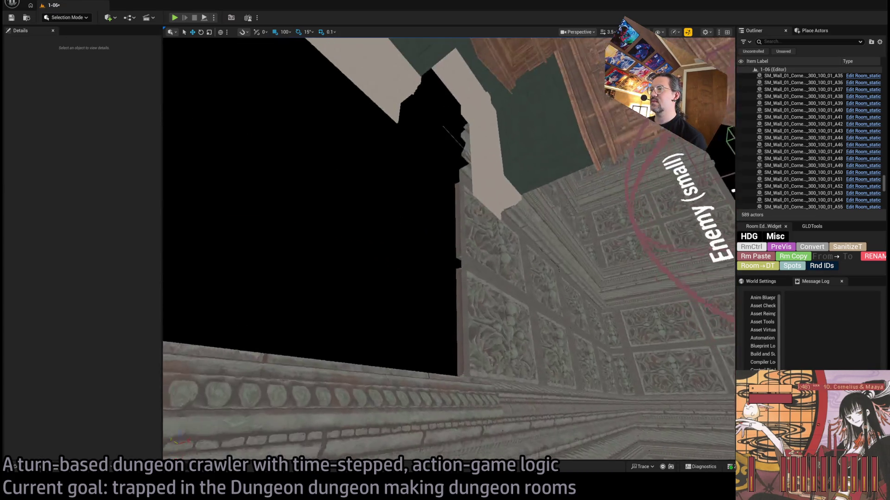
left_click(512, 270)
key("Delete")
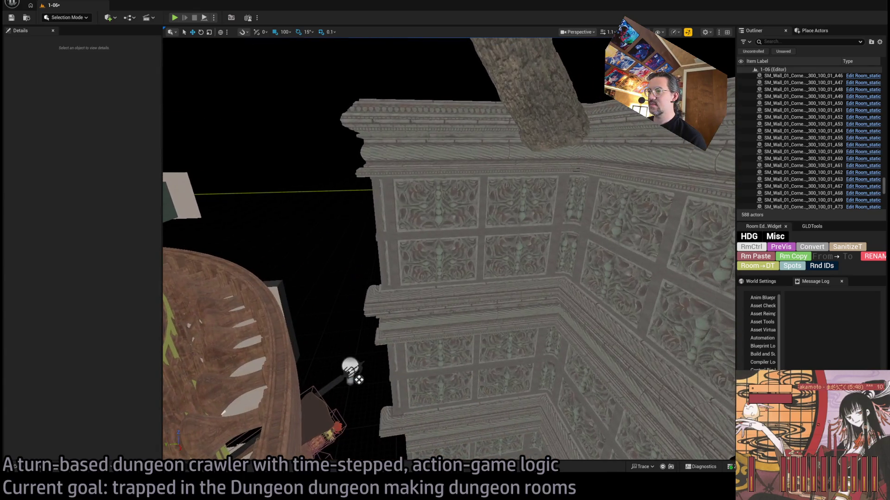
Inspect a corner piece, then select BACKSIDESHROUD2 and BACKSIDESHROUD3
left_click(373, 296)
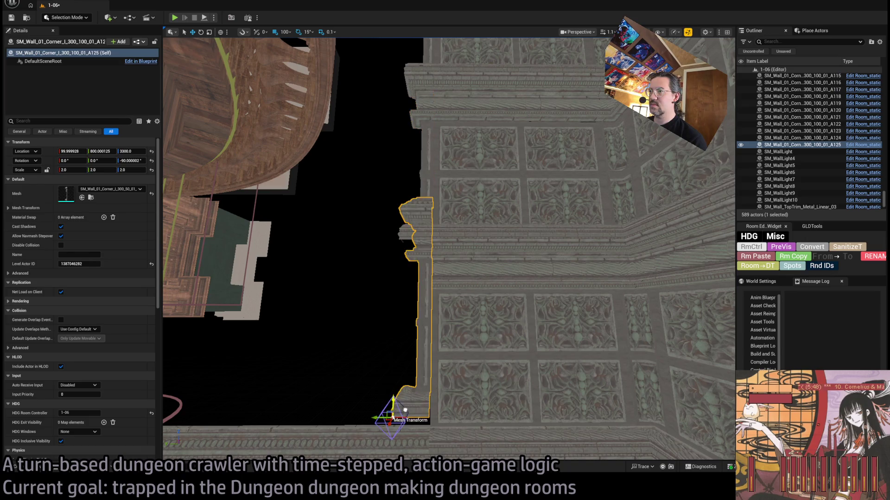
scroll(449, 249, "down", 10)
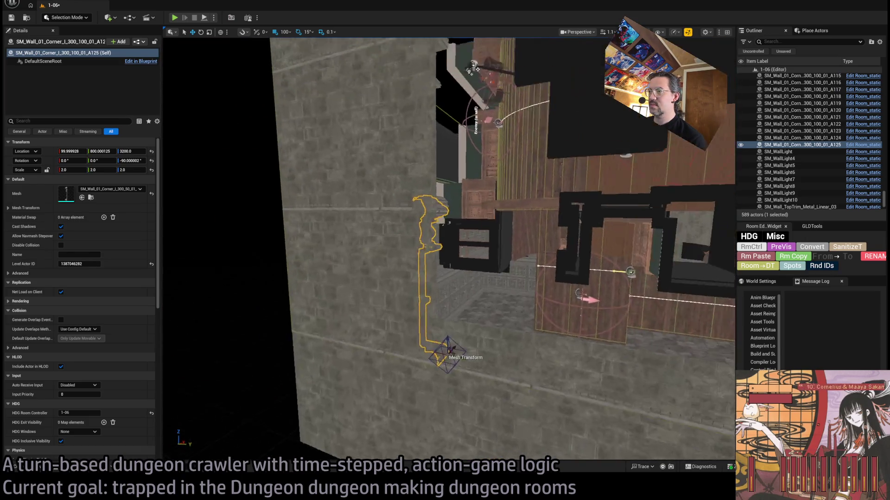
scroll(449, 248, "up", 3)
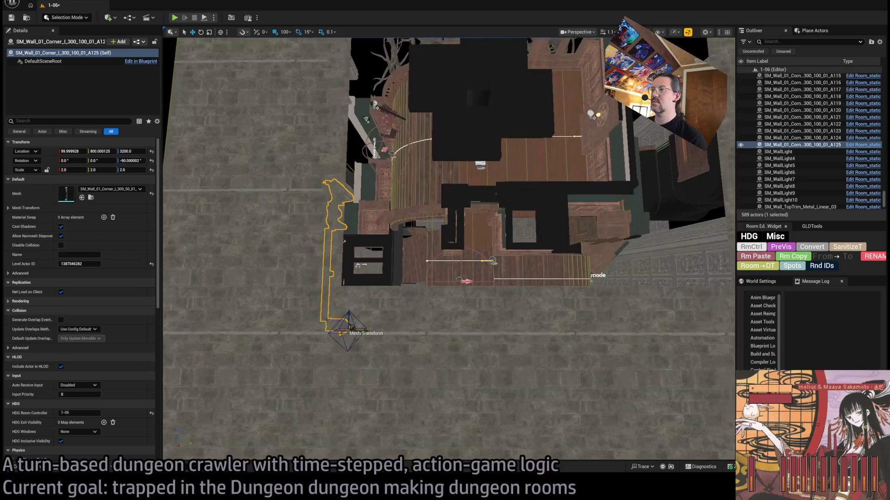
left_click(589, 295)
left_click(589, 294, "ctrl")
scroll(583, 295, "down", 2)
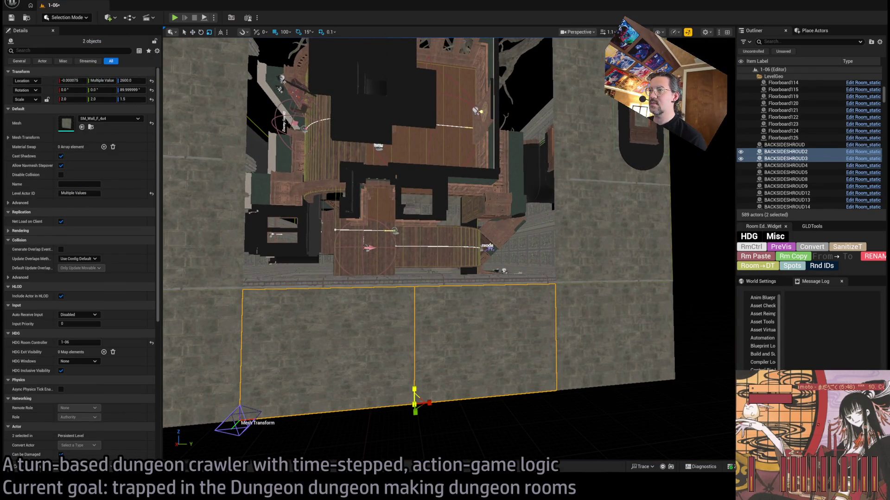
Save level 1-06, select BACKSIDESHROUD5, and start a Play In Editor session
scroll(449, 249, "up", 3)
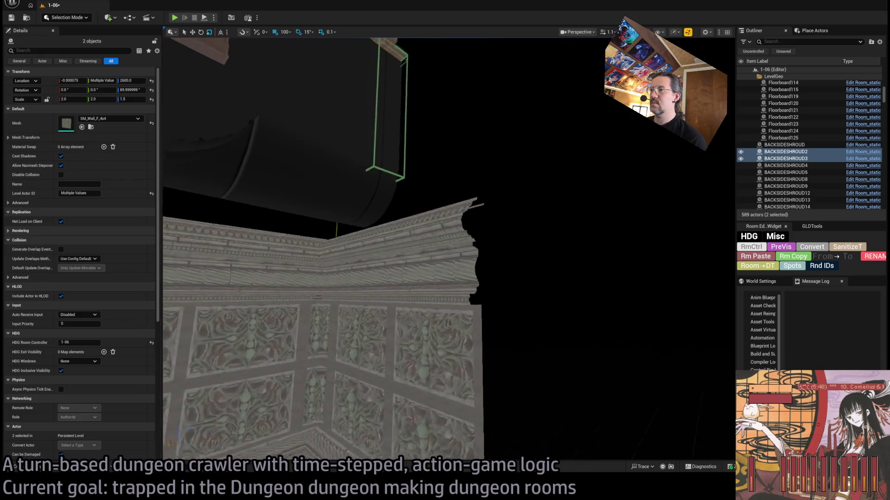
scroll(448, 248, "up", 1)
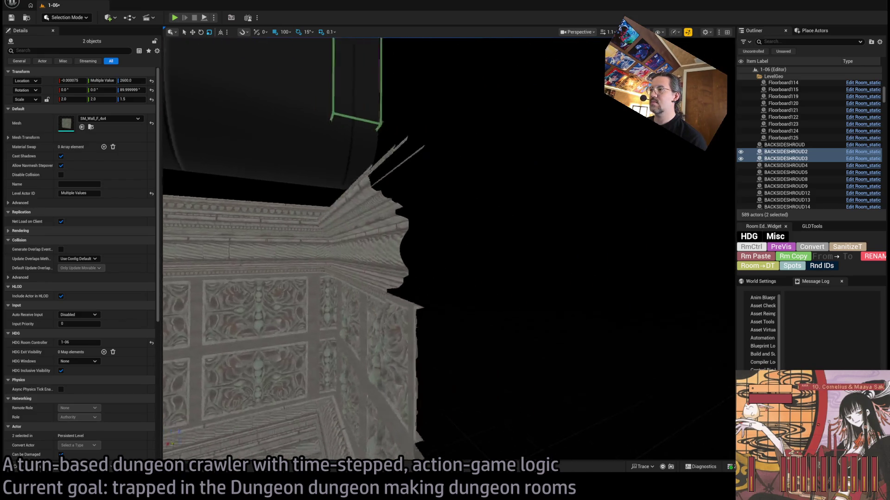
scroll(448, 248, "down", 3)
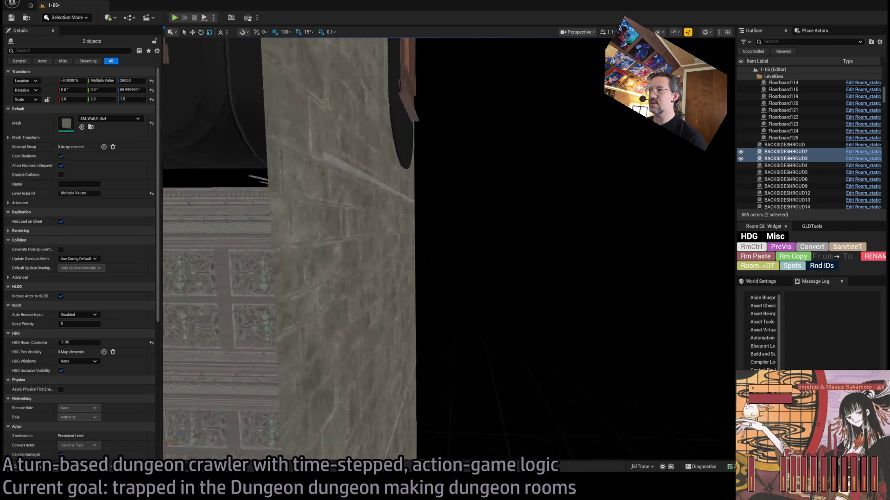
scroll(485, 311, "down", 5)
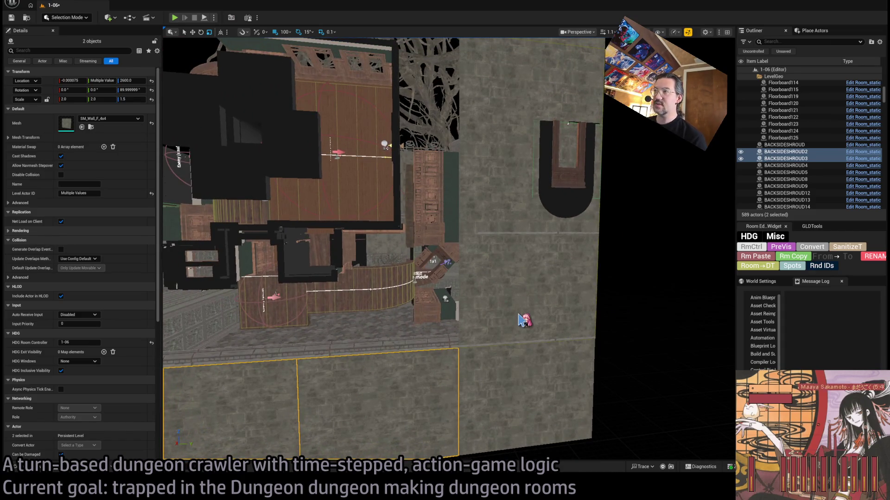
key("ctrl+s")
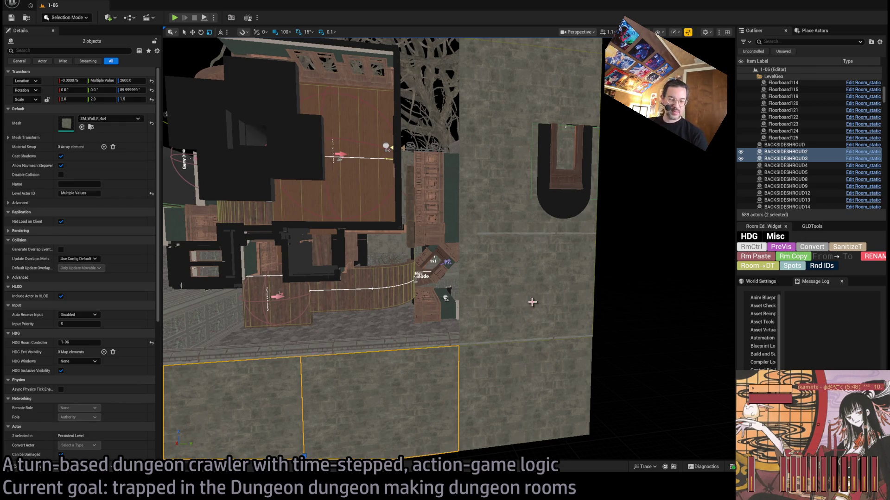
left_click(524, 241)
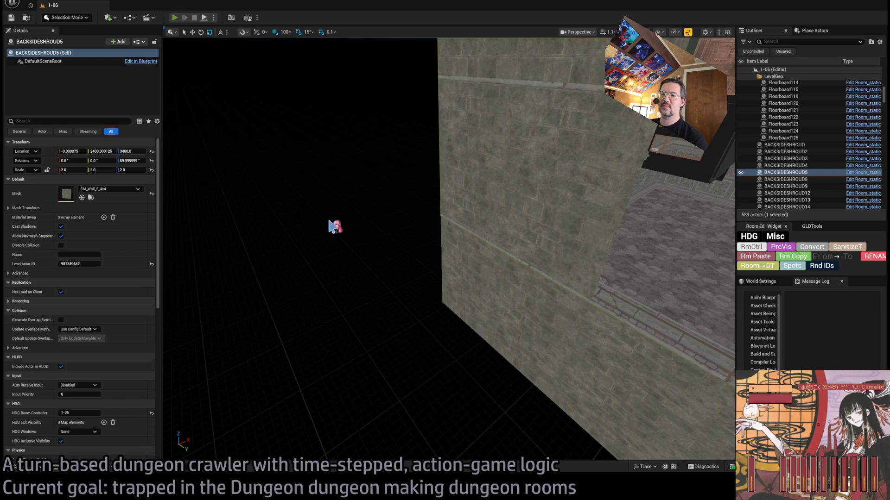
key("alt+p")
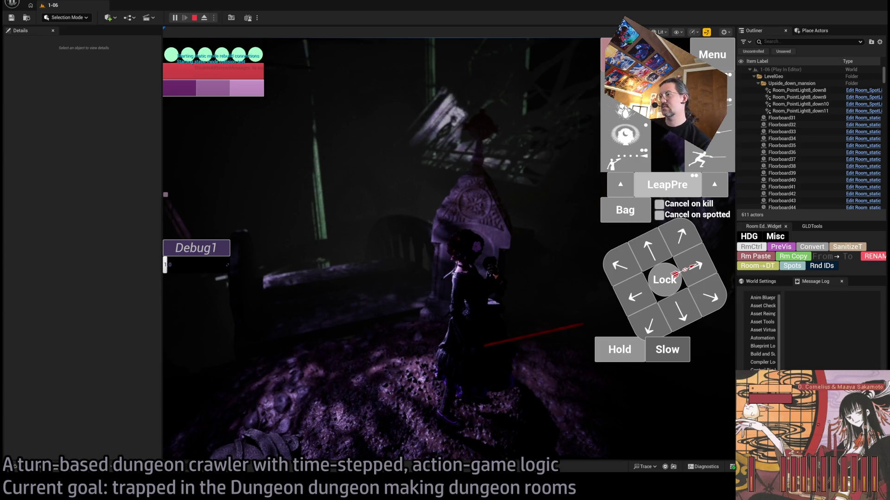
Walk the character to the doorway and toward the cabinet, orbiting the game camera
left_click(685, 269)
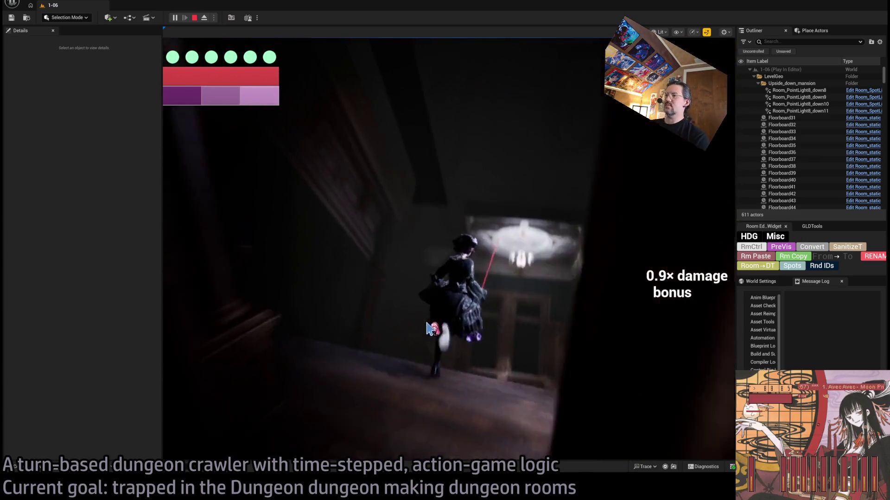
left_click(641, 275)
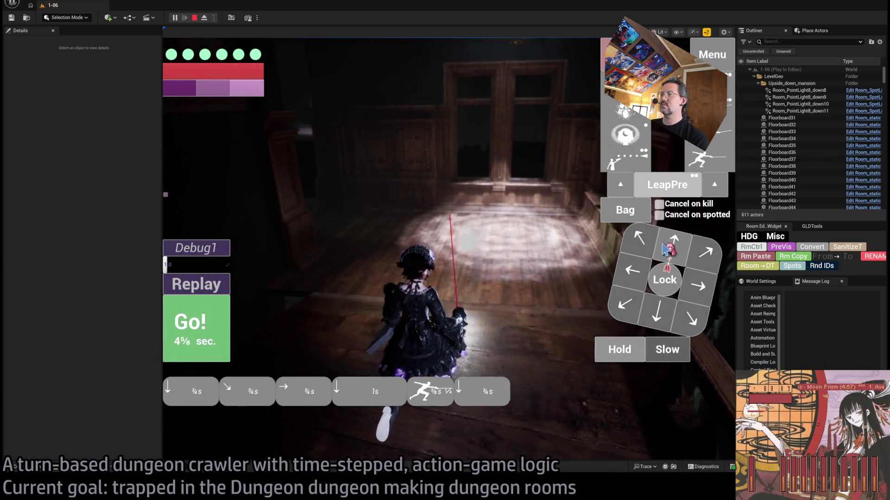
left_click(211, 291)
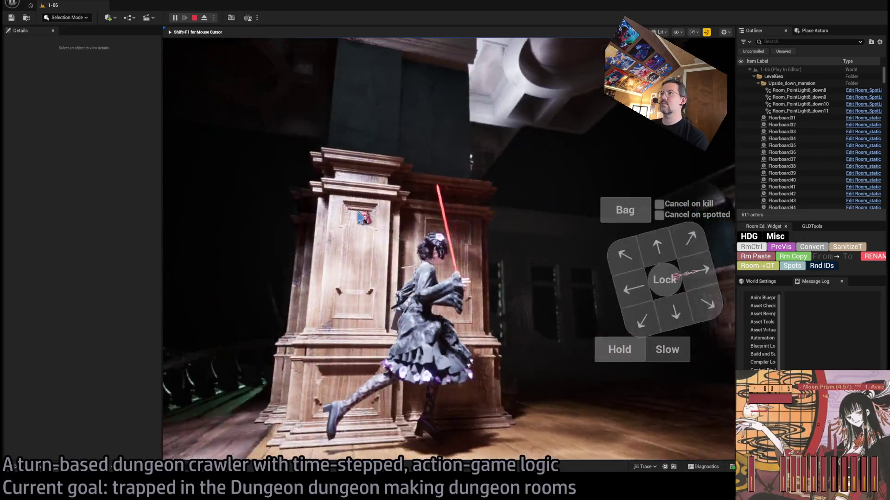
mouse_move(360, 216)
left_mouse_down()
mouse_move(298, 264)
mouse_move(208, 257)
left_mouse_up()
mouse_move(330, 263)
left_mouse_down()
mouse_move(349, 248)
mouse_move(588, 268)
left_mouse_up()
left_click(611, 270)
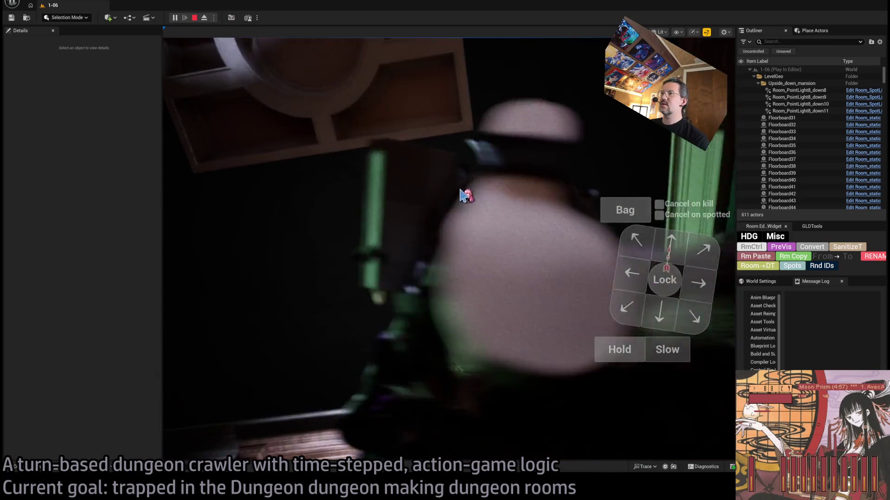
mouse_move(463, 195)
left_mouse_down()
mouse_move(462, 213)
mouse_move(437, 208)
mouse_move(554, 242)
mouse_move(649, 316)
left_mouse_up()
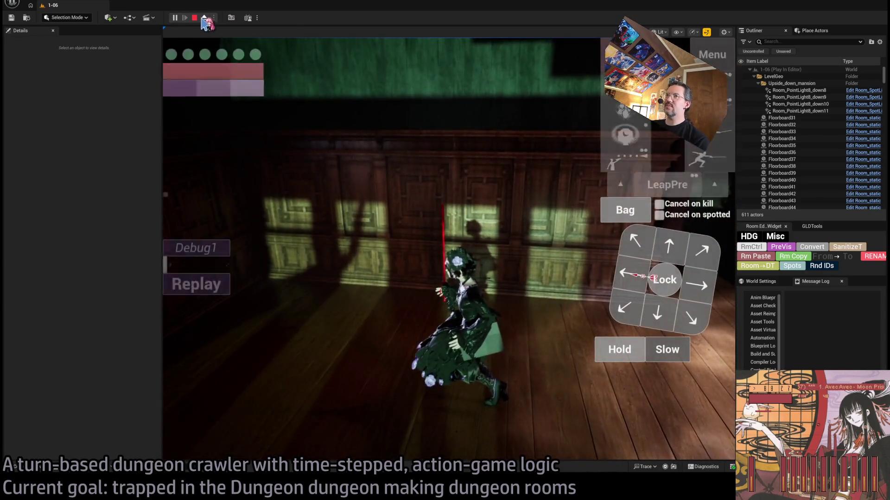
Eject to the editor camera to frame BACKSIDESHROUD5, then repossess the character
key("F8")
key("f")
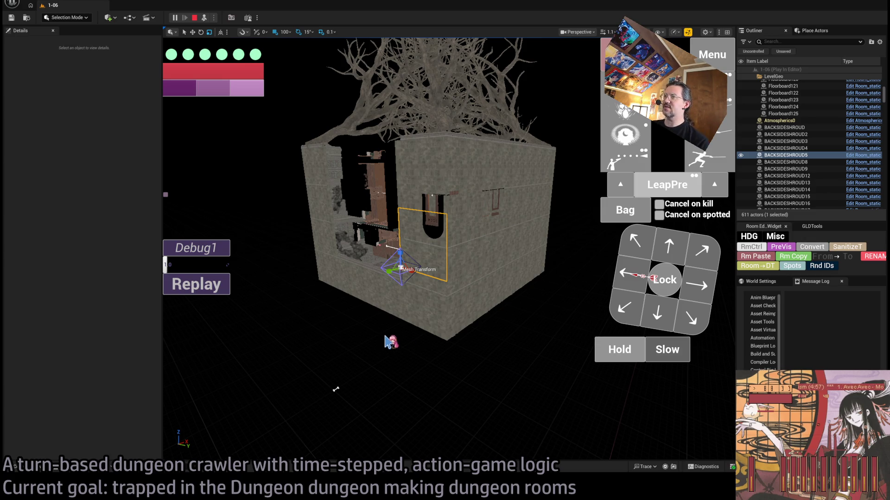
left_click(204, 18)
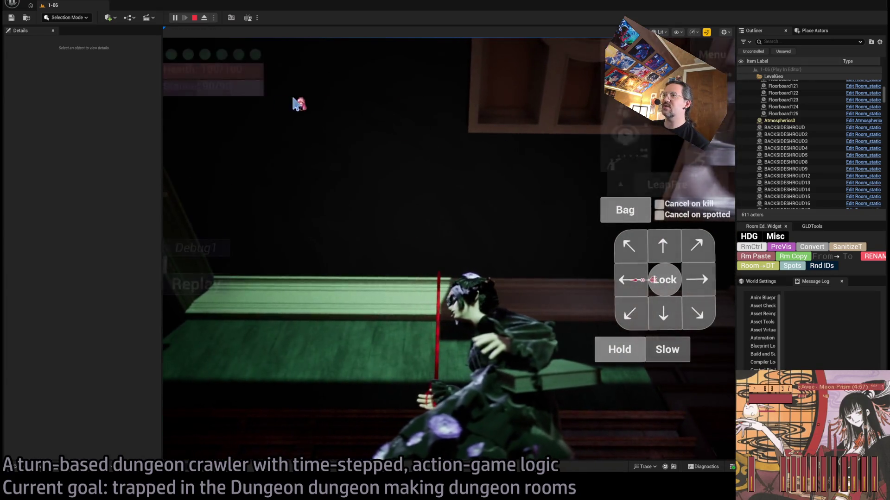
Walk past the clock wall room into the dark area, then end the playtest and fly back
left_click(409, 176)
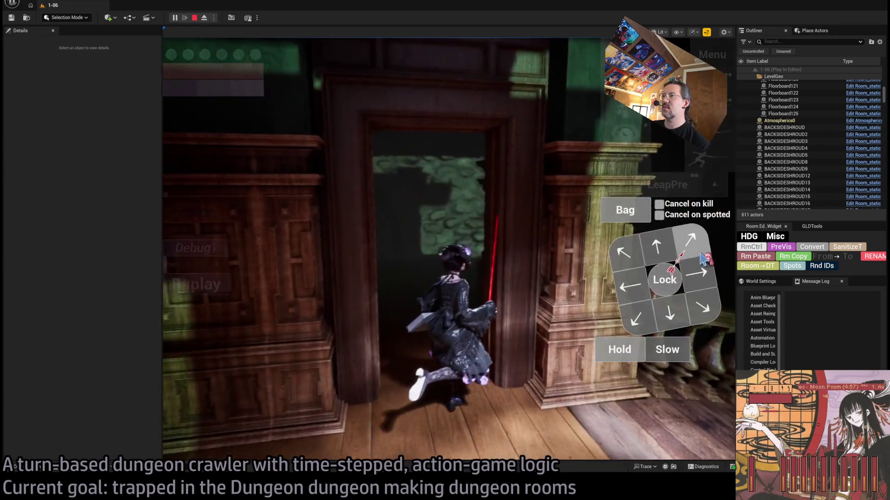
left_click(667, 251)
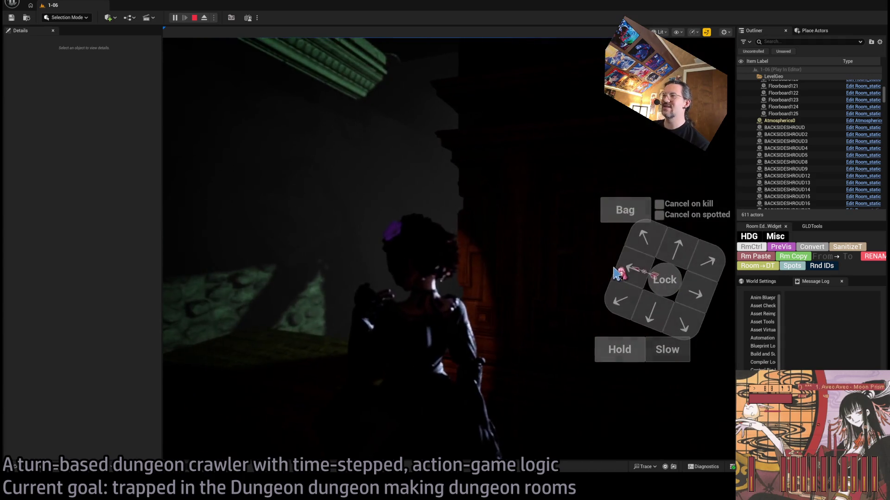
left_click(633, 268)
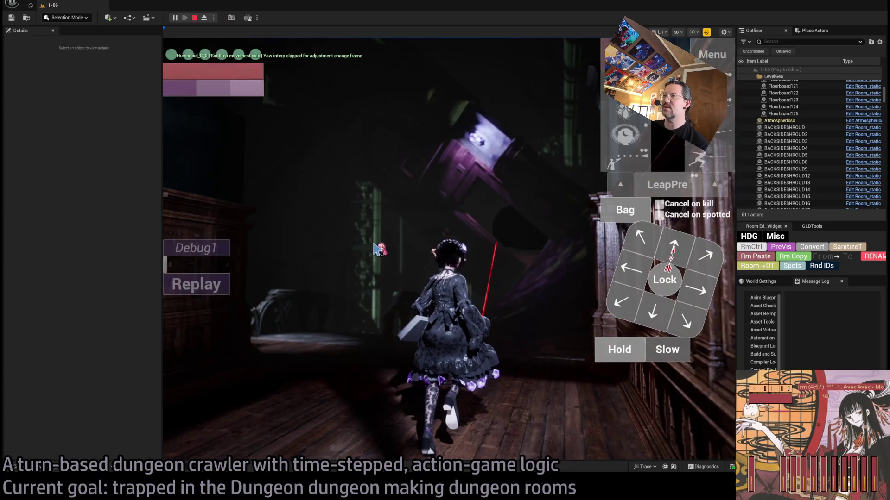
key("Escape")
key("s")
key("w")
key("w")
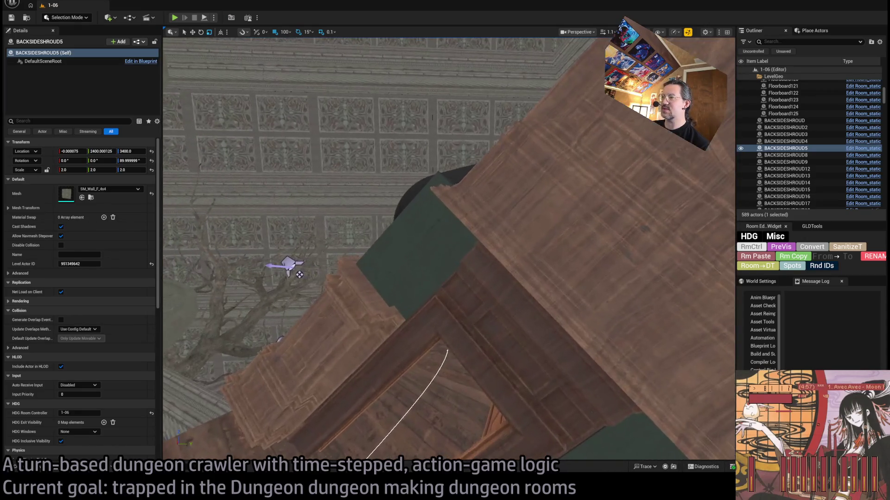
Fly to the ornate wall, check the to-do document, then select two of its wall panels
key("w")
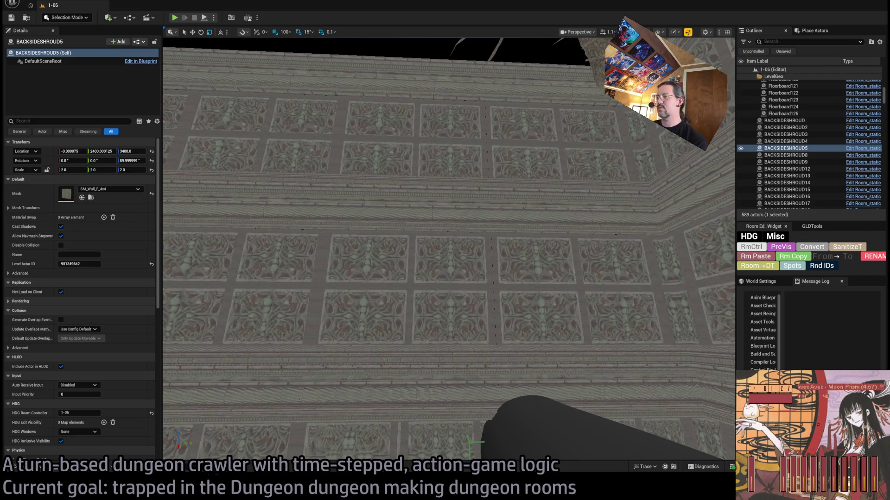
key("alt+Tab")
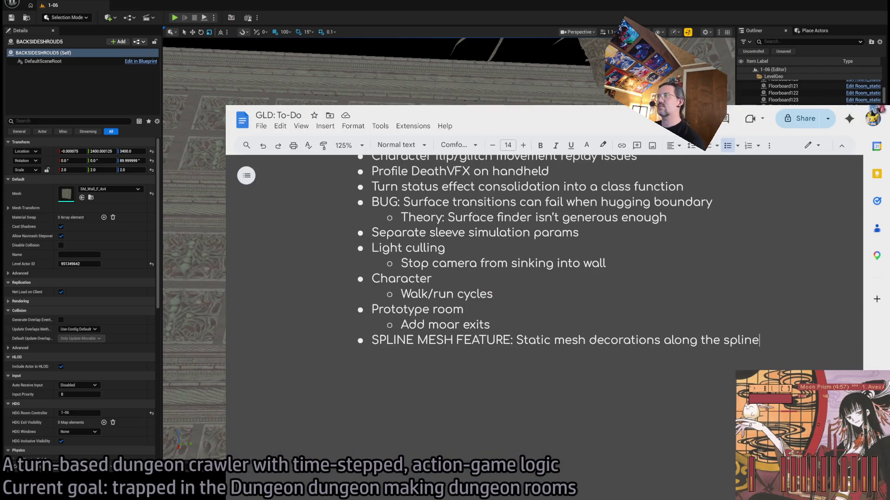
key("alt+Tab")
left_click(465, 167)
left_click(404, 278, "ctrl")
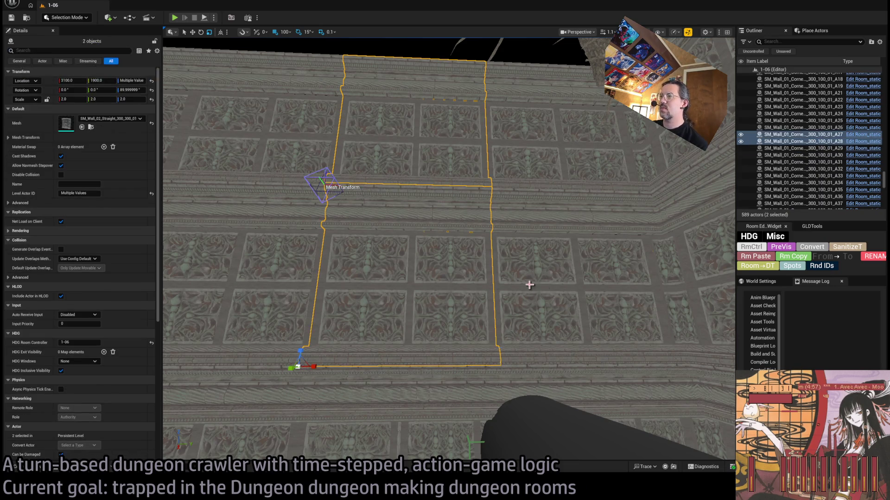
Delete the three selected ornate wall panels from the far wall
left_click(532, 278, "ctrl")
scroll(449, 249, "down", 5)
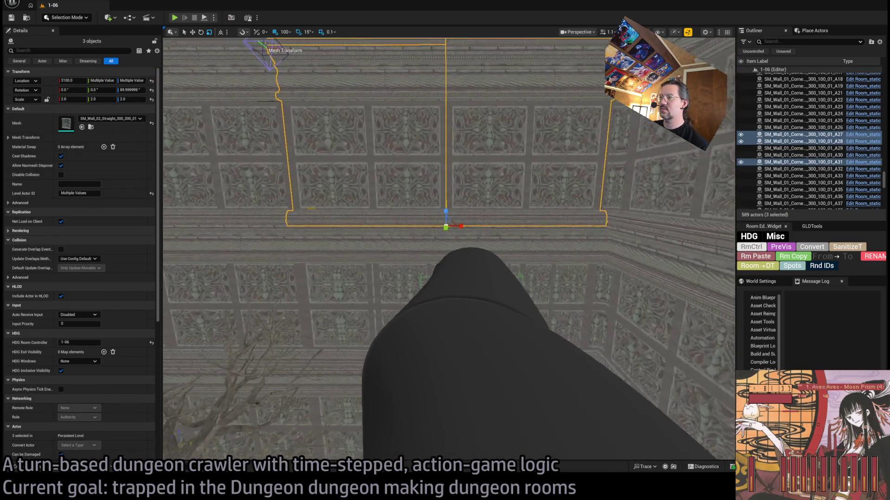
mouse_move(448, 248)
left_mouse_down()
mouse_move(417, 278)
mouse_move(392, 373)
mouse_move(284, 332)
mouse_move(315, 319)
mouse_move(292, 329)
mouse_move(446, 347)
left_mouse_up()
key("Delete")
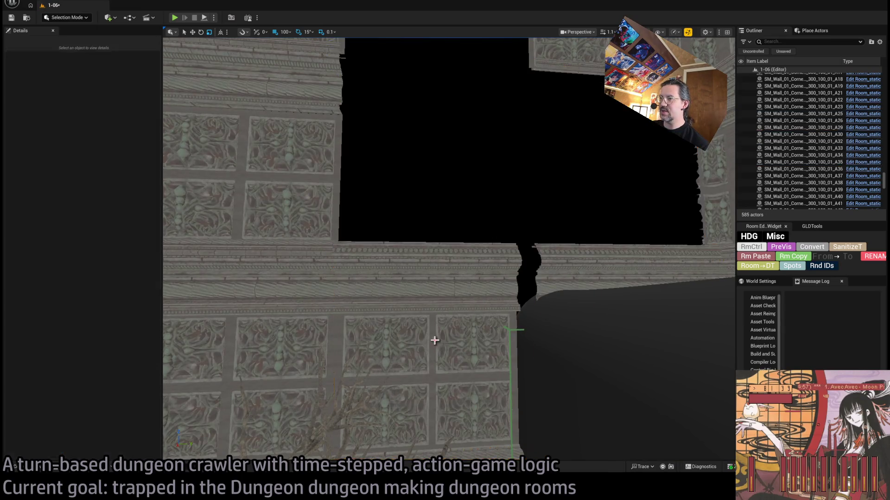
Delete the leftover wall panel near the tree
left_click_drag(612, 298, 533, 310)
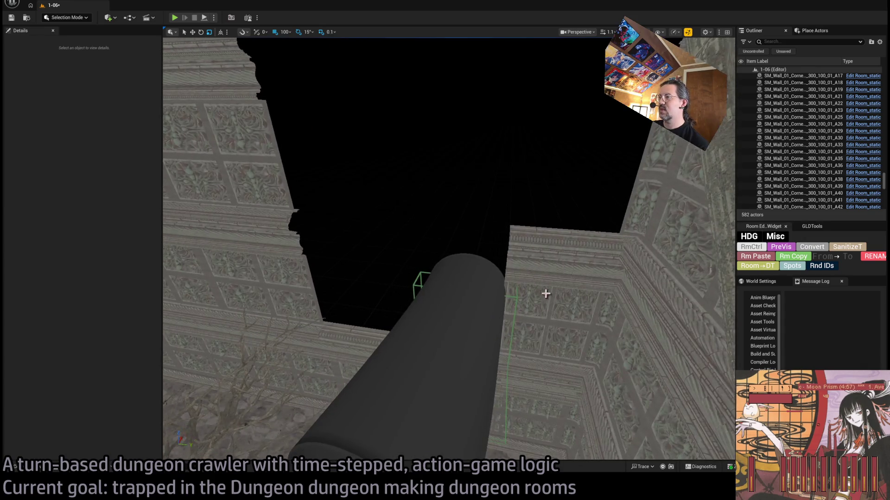
left_click(545, 294)
key("Delete")
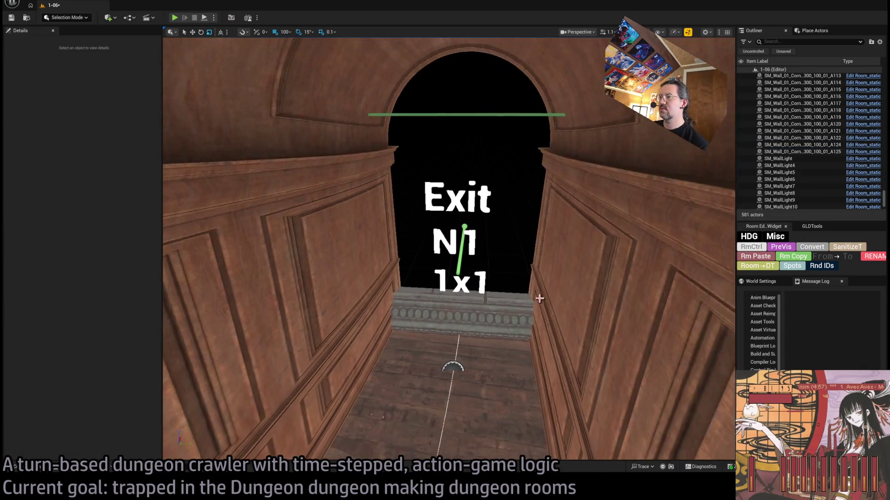
Inspect the carved corner pillar, then delete shroud panel BACKSIDESHROUD30
left_click(498, 311)
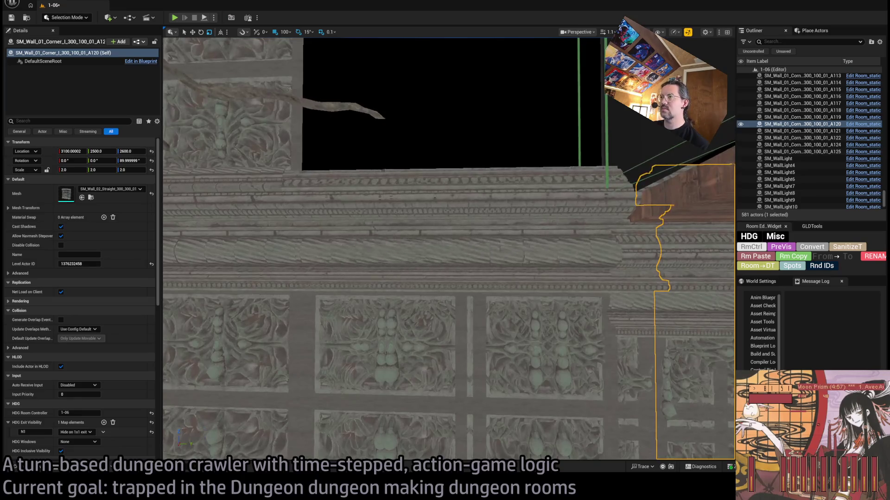
key("f")
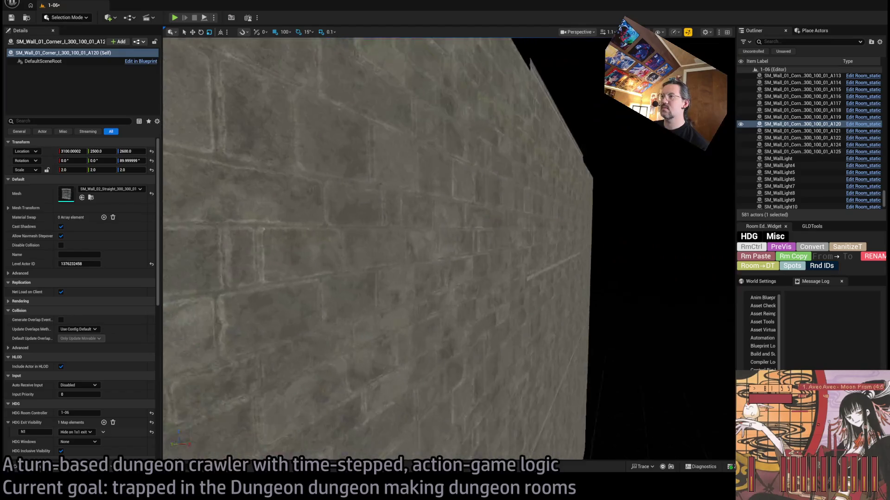
key("Escape")
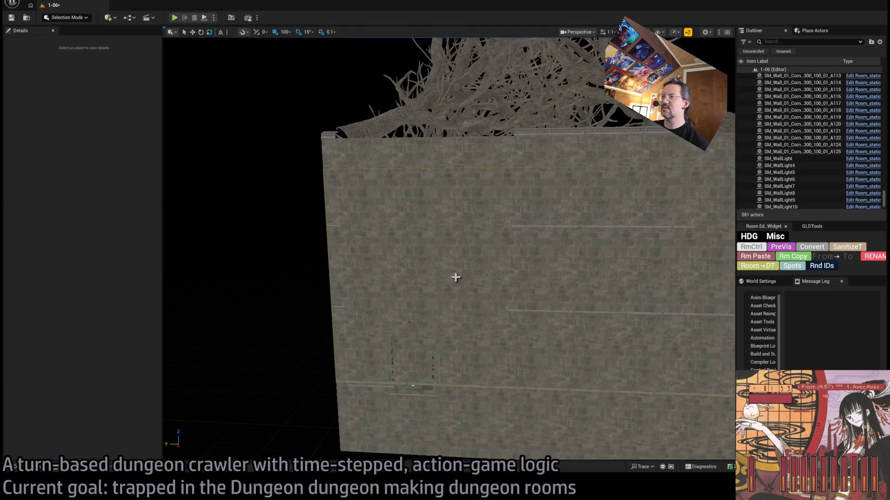
left_click(400, 278)
key("Delete")
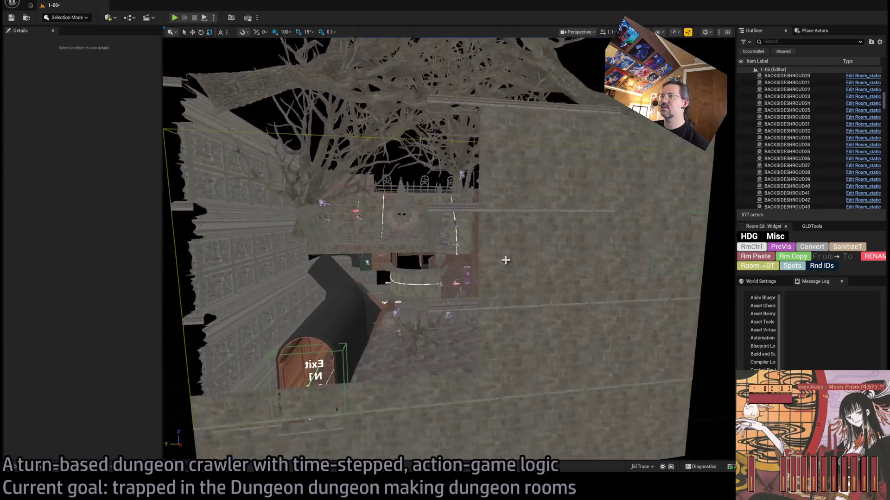
Try copying shroud panel BACKSIDESHROUD26 along the wall, then delete the unwanted duplicate
left_click(508, 276)
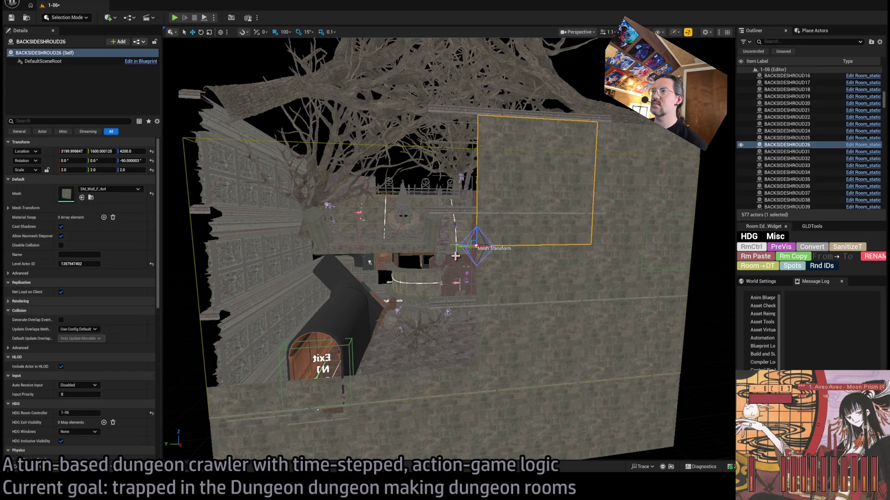
left_click_drag(463, 247, 415, 247)
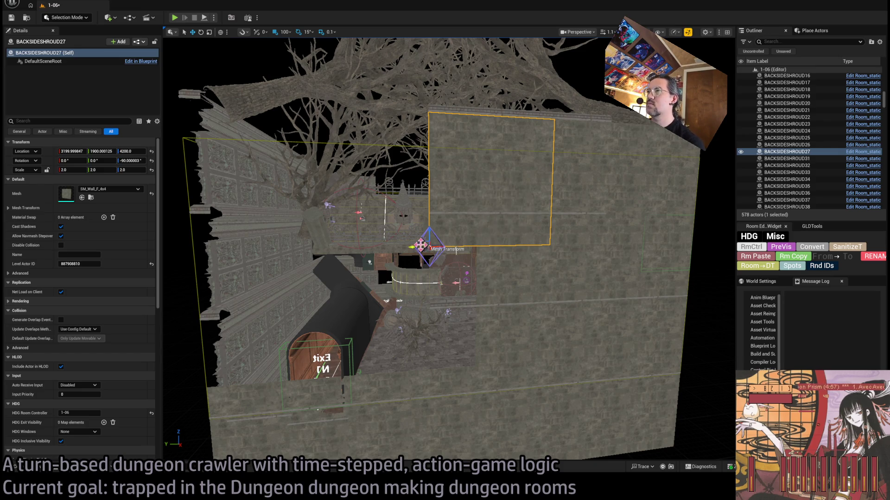
key("Delete")
Duplicate corner pillar A29 to 3100, 1900, 4400, undoing one misplaced copy
left_click(459, 186)
key("f")
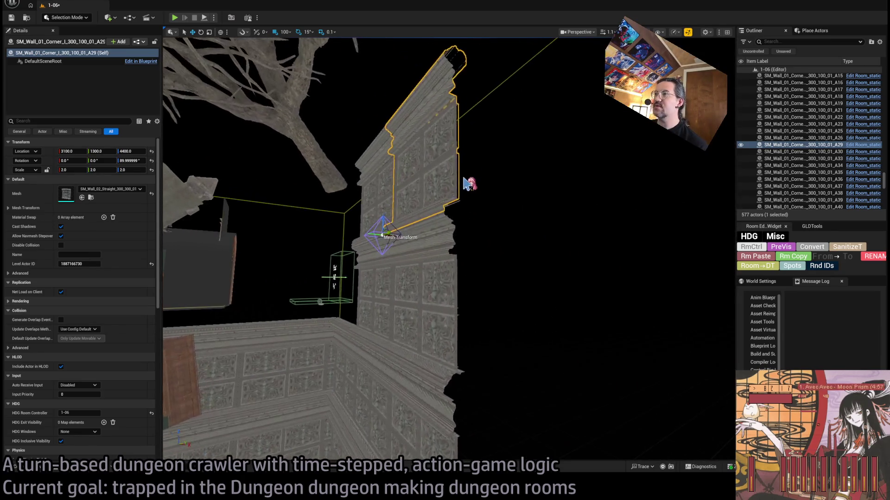
mouse_move(355, 230)
left_mouse_down()
mouse_move(298, 188)
mouse_move(427, 174)
mouse_move(406, 175)
left_mouse_up()
key("ctrl+z")
mouse_move(300, 186)
left_mouse_down()
mouse_move(417, 174)
mouse_move(395, 166)
left_mouse_up()
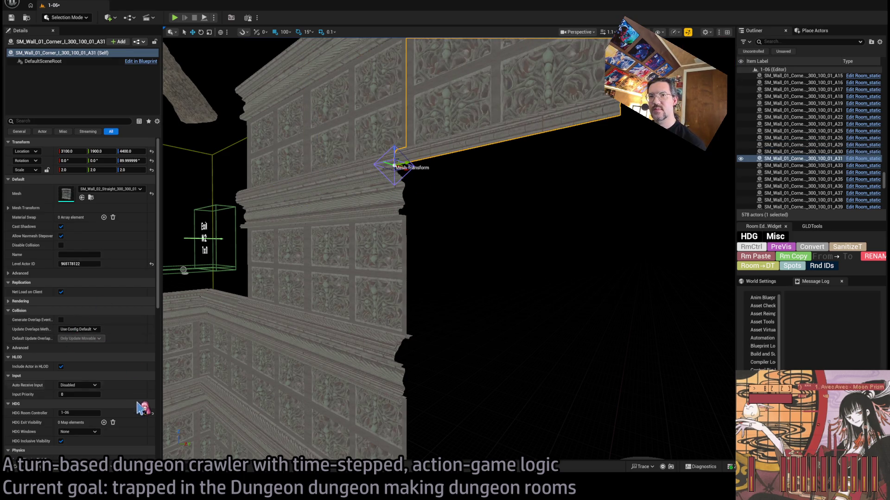
Give the new pillar the SM_Wall_01_Corner_I_300_50_01_A mesh, turn it 90°, and stack a copy below
left_click(91, 197)
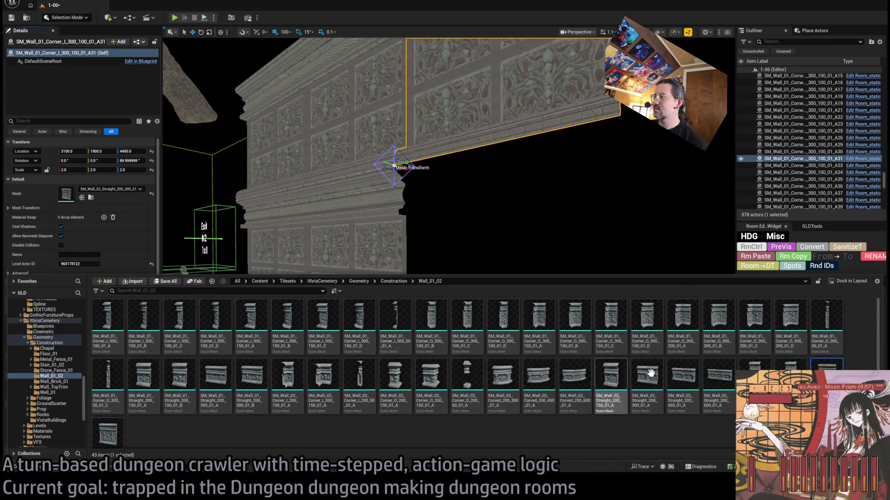
left_click(396, 337)
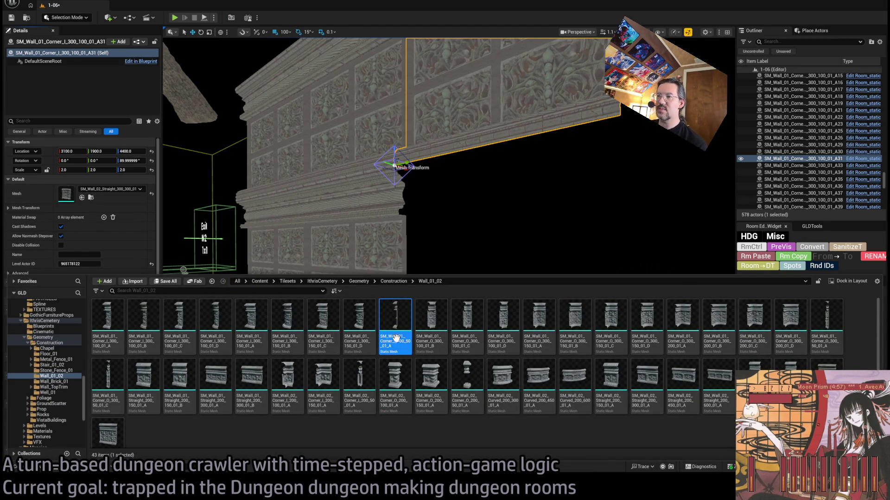
left_click(82, 197)
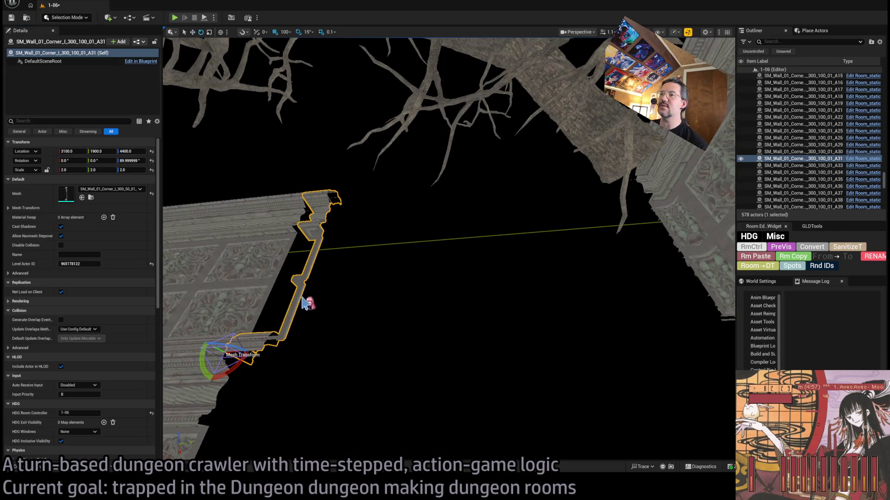
mouse_move(234, 347)
left_mouse_down()
mouse_move(210, 353)
mouse_move(285, 353)
left_mouse_up()
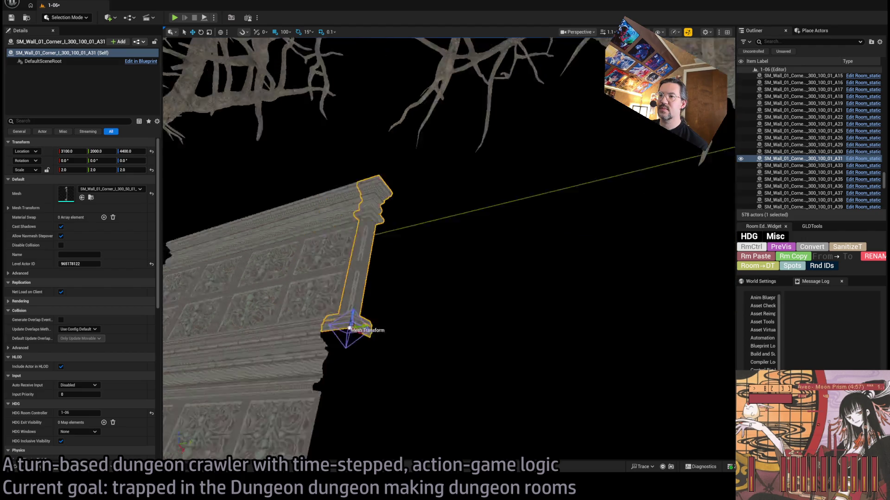
left_click_drag(357, 260, 357, 272)
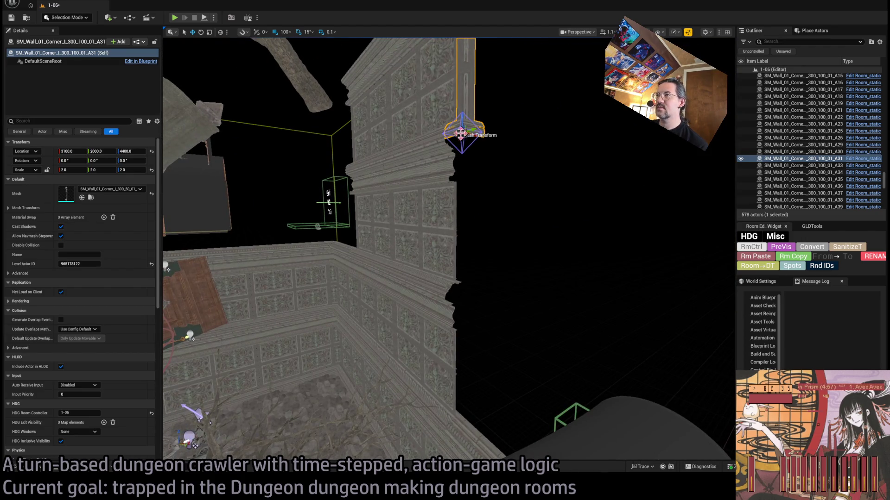
left_click_drag(463, 119, 461, 442)
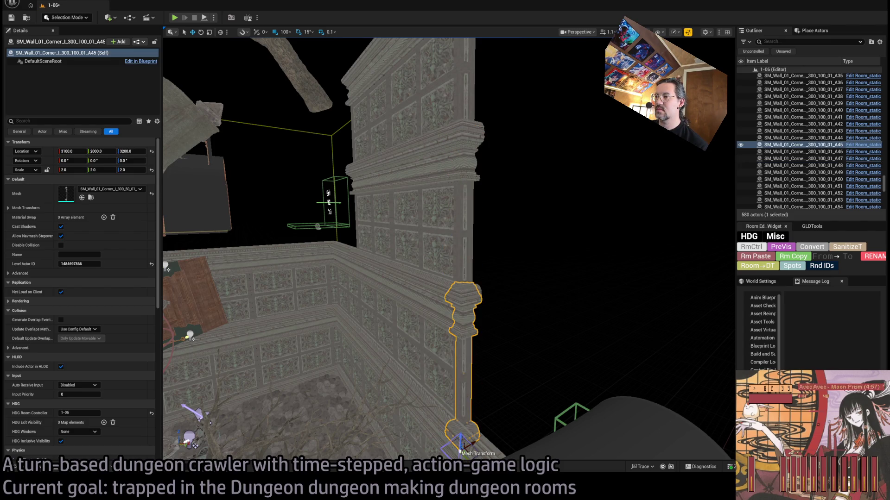
scroll(477, 384, "down", 10)
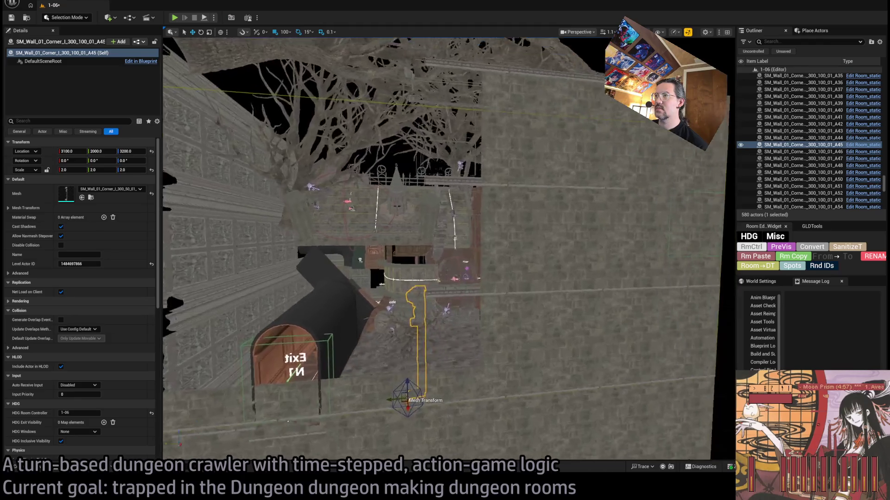
Copy shroud panel BACKSIDESHROUD26 sideways along Y, undoing a misplaced copy
left_click(522, 178)
left_click_drag(518, 243, 445, 245)
key("ctrl+z")
scroll(444, 246, "up", 3)
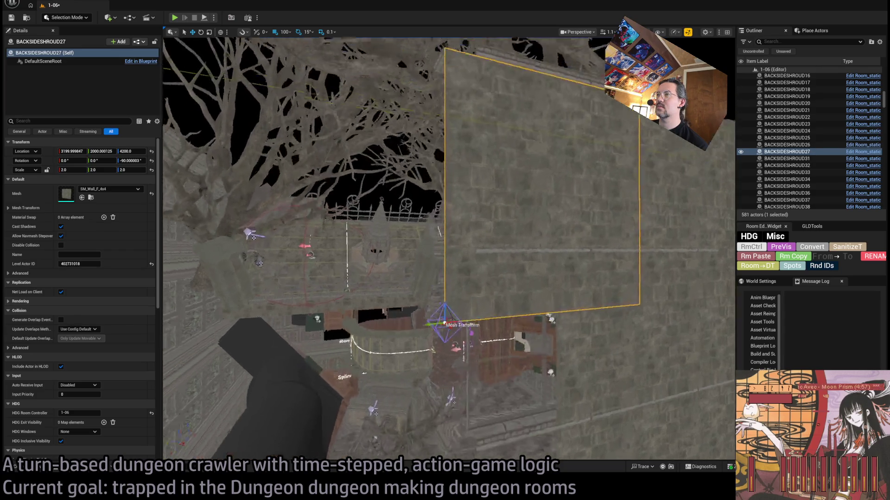
Switch the shroud panel to SM_Wall_F_2x2 and stack a copy higher up
scroll(445, 324, "down", 2)
key("r")
left_click_drag(425, 310, 422, 311)
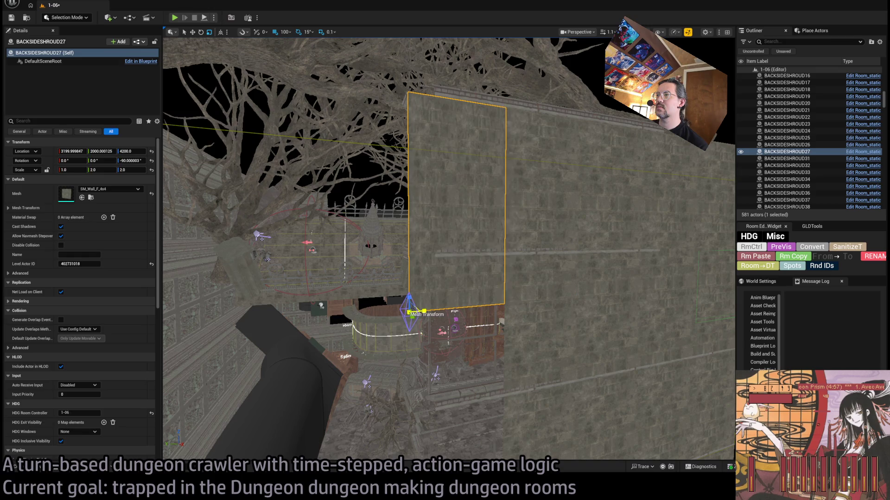
key("ctrl+z")
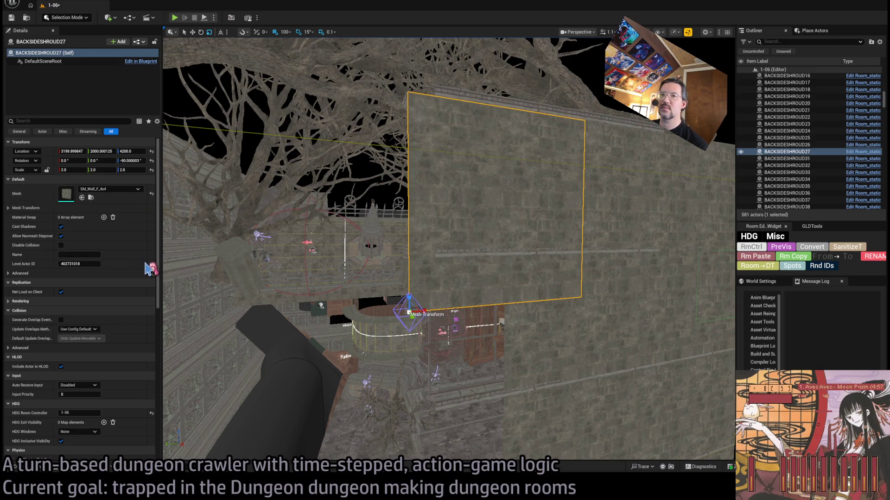
key("ctrl+z")
mouse_move(408, 301)
left_mouse_down()
mouse_move(407, 193)
mouse_move(407, 408)
mouse_move(407, 232)
mouse_move(408, 343)
left_mouse_up()
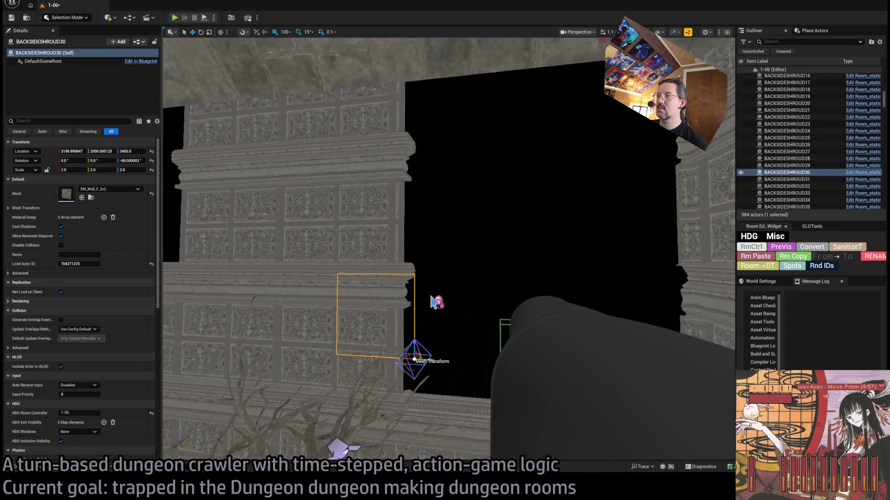
Copy the pillar stack A45 and above, turned 90°, to Y 3000
left_click(398, 303)
left_click(396, 191, "ctrl")
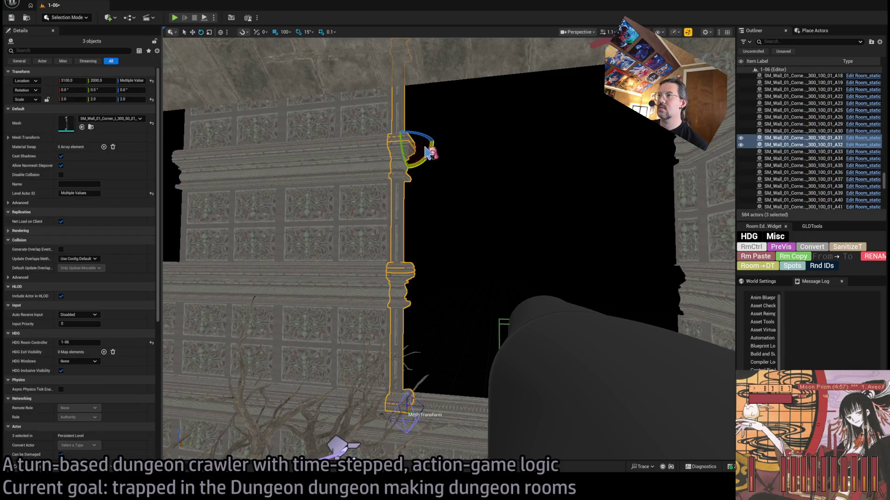
mouse_move(412, 153)
left_mouse_down()
mouse_move(432, 139)
mouse_move(658, 139)
left_mouse_up()
key("f")
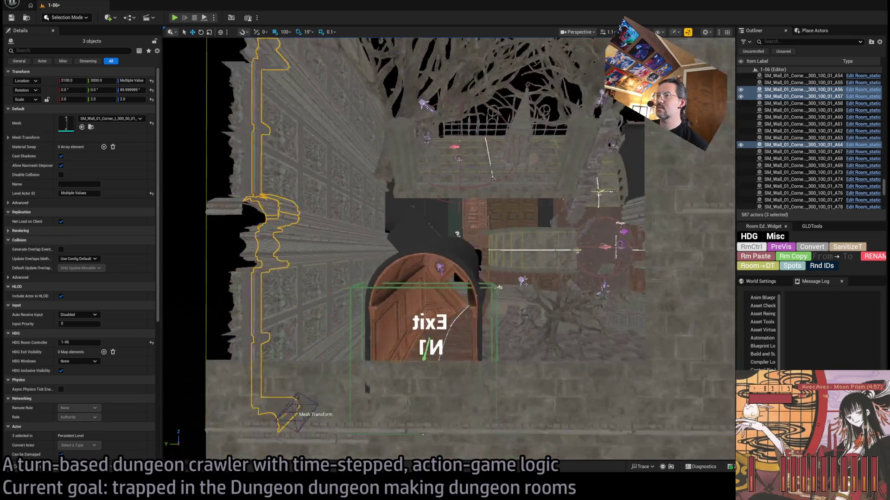
Add a narrow SM_Wall_F_0_5x4 strip beside BACKSIDESHROUD29 at Z 3400, save, and start a playtest
left_click(603, 247)
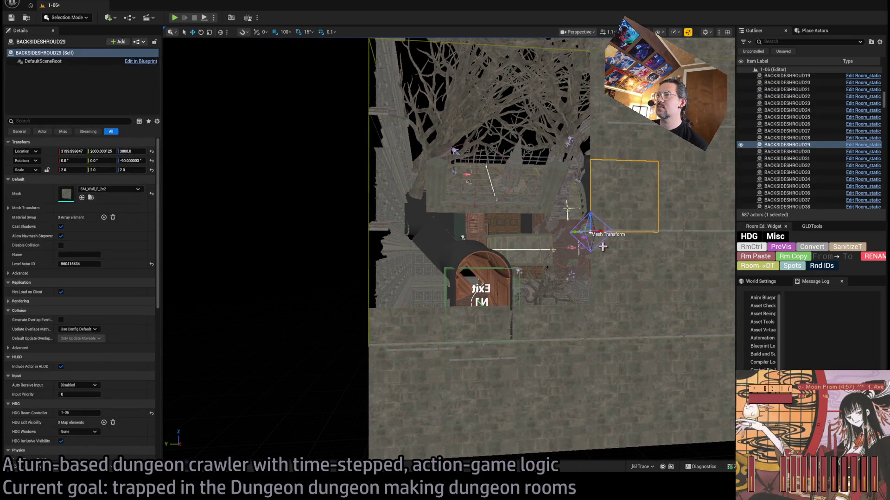
left_click_drag(576, 233, 353, 245)
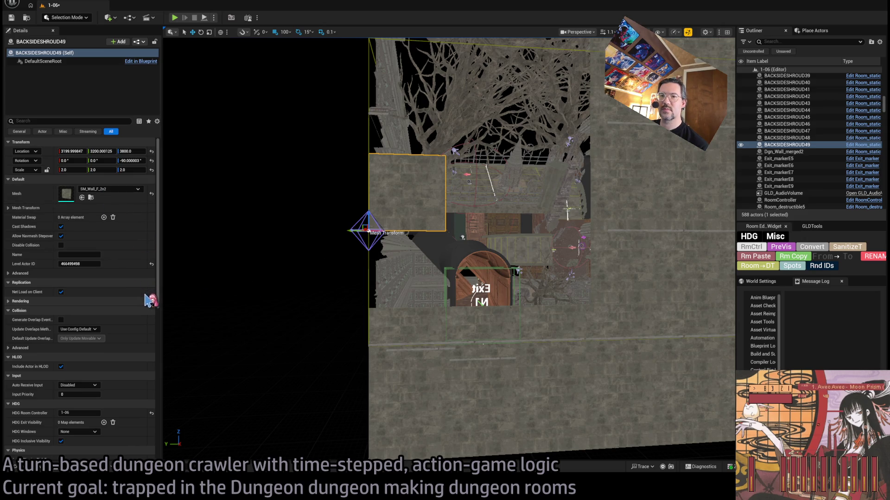
key("ctrl+z")
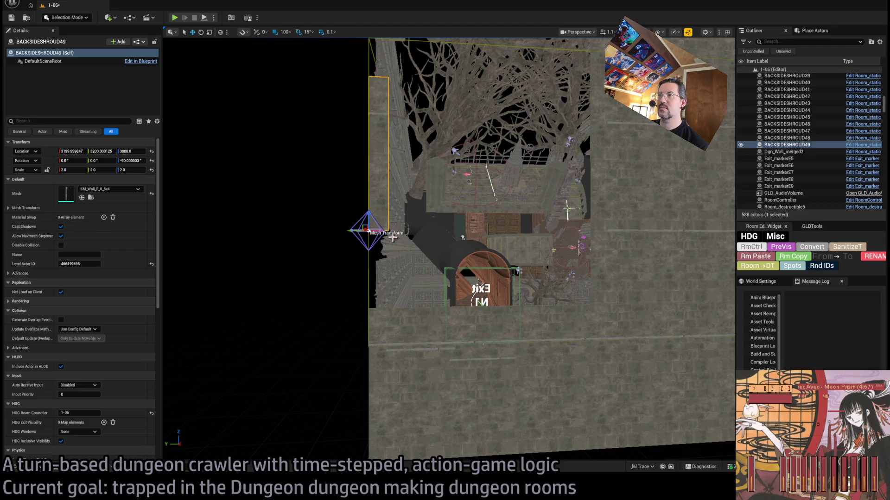
mouse_move(368, 217)
left_mouse_down()
mouse_move(377, 341)
mouse_move(388, 326)
left_mouse_up()
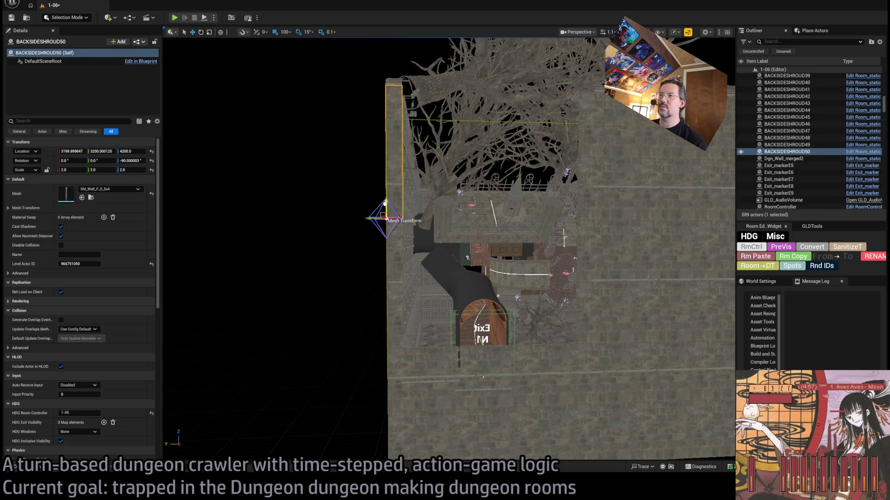
scroll(405, 185, "up", 5)
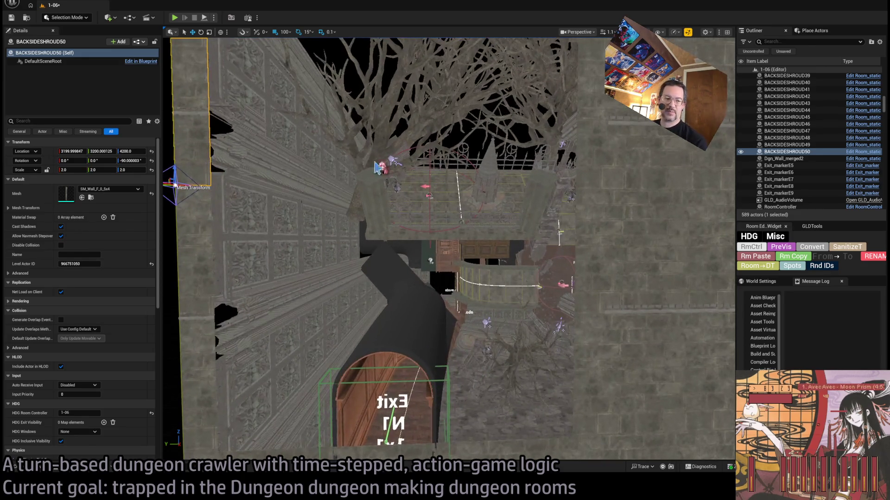
scroll(208, 187, "up", 1)
key("ctrl+s")
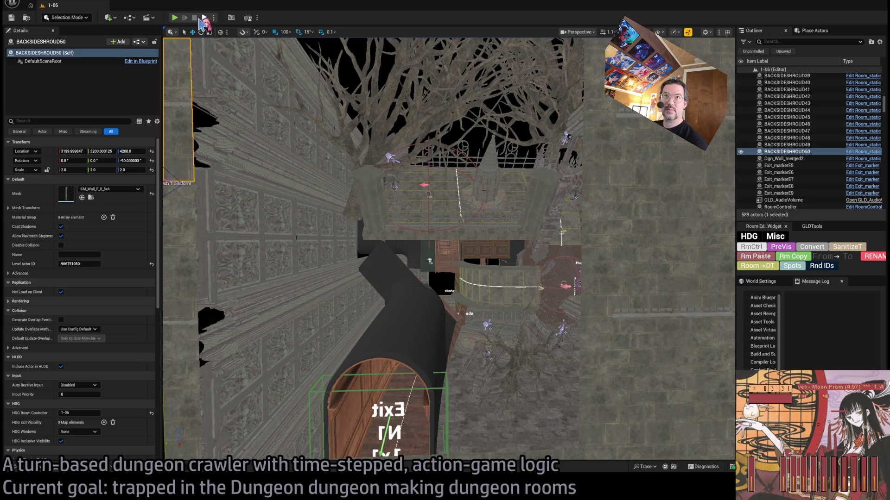
left_click(176, 19)
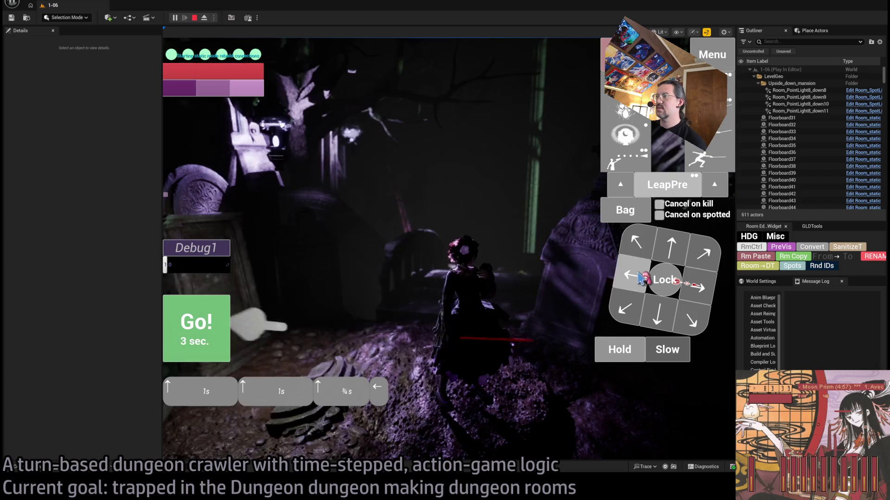
Play several turns in room 1-06, using the eye visibility skill, then stop the playtest
left_click(219, 341)
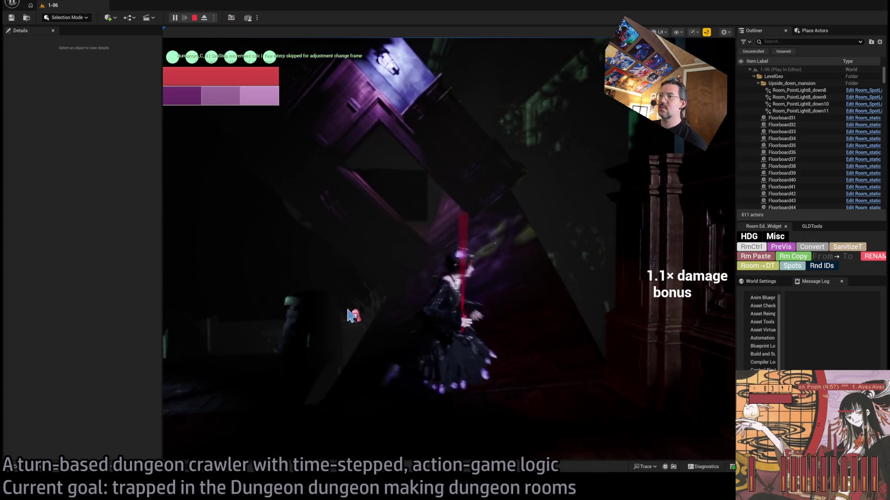
left_click(713, 246)
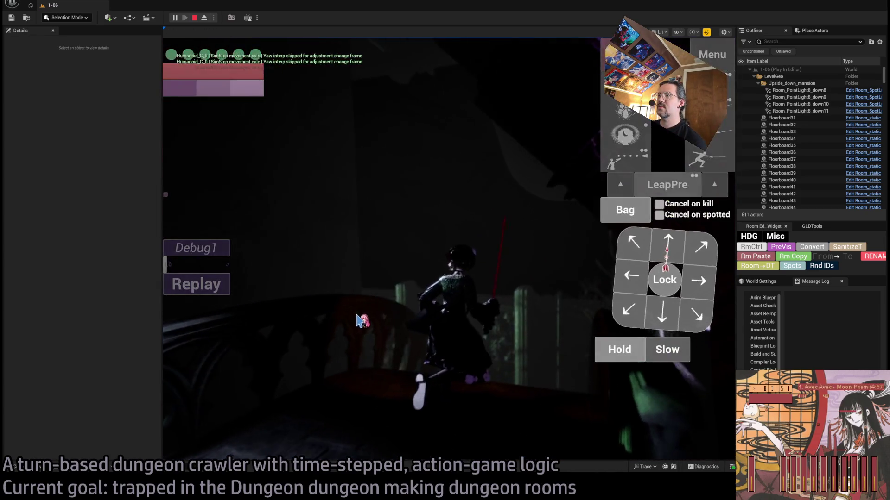
left_click(623, 139)
left_click(620, 155)
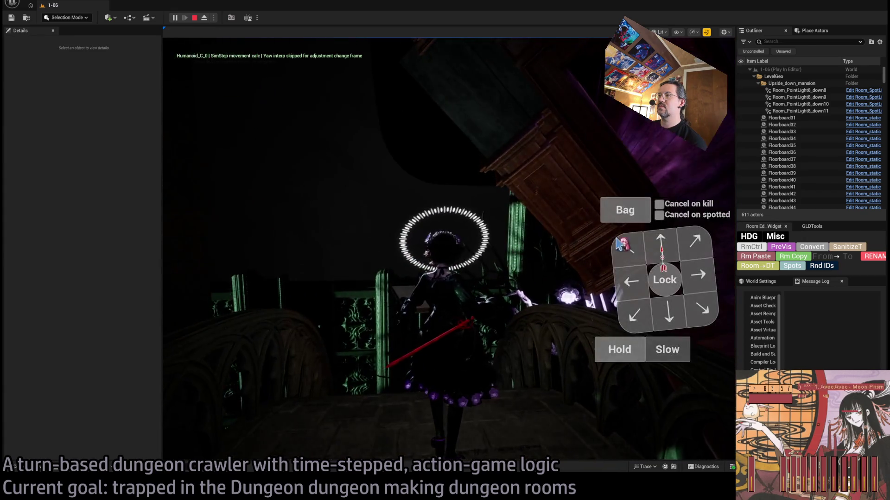
left_click(618, 245)
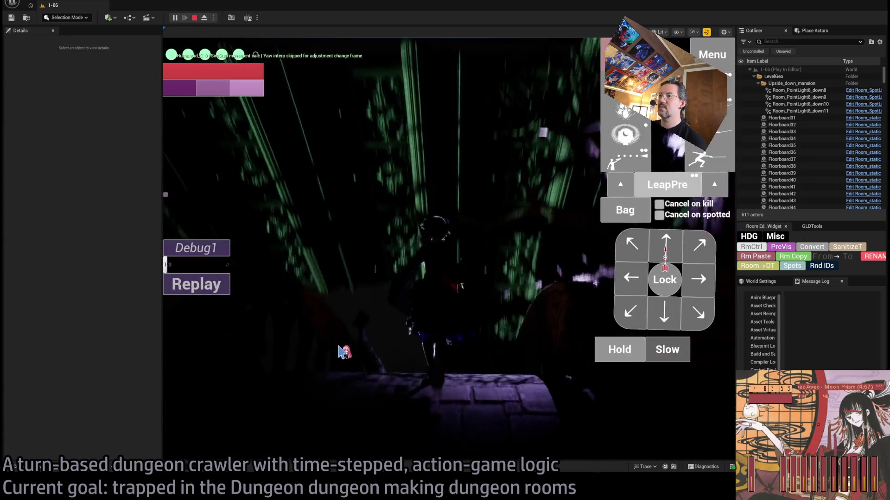
left_click(343, 352)
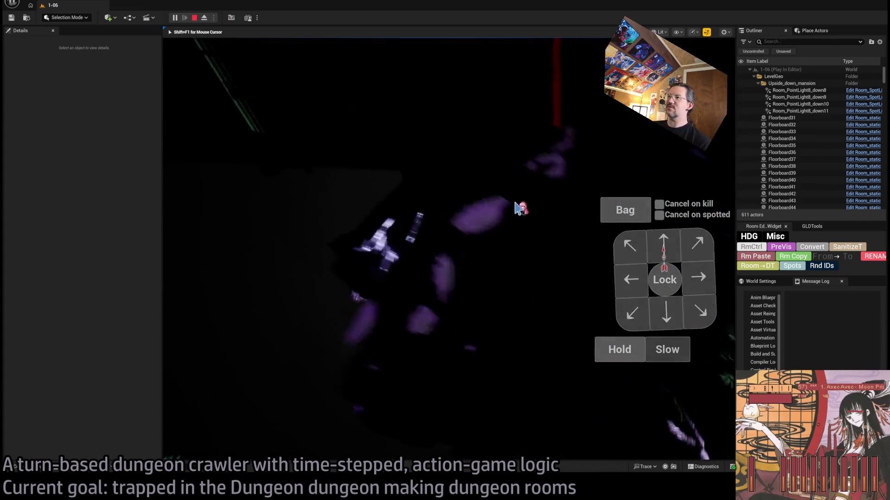
key("Escape")
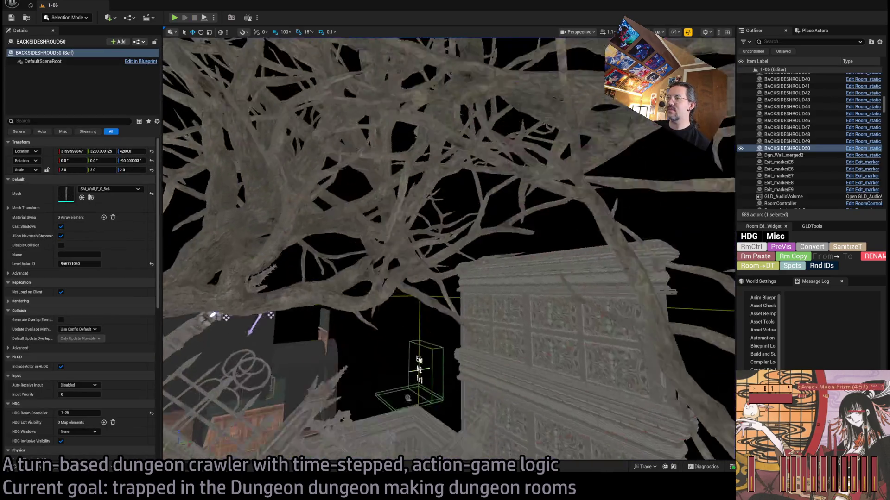
Place a wall corner pillar from the Content Drawer and duplicate it rotated 90° horizontally
left_click_drag(577, 254, 576, 254)
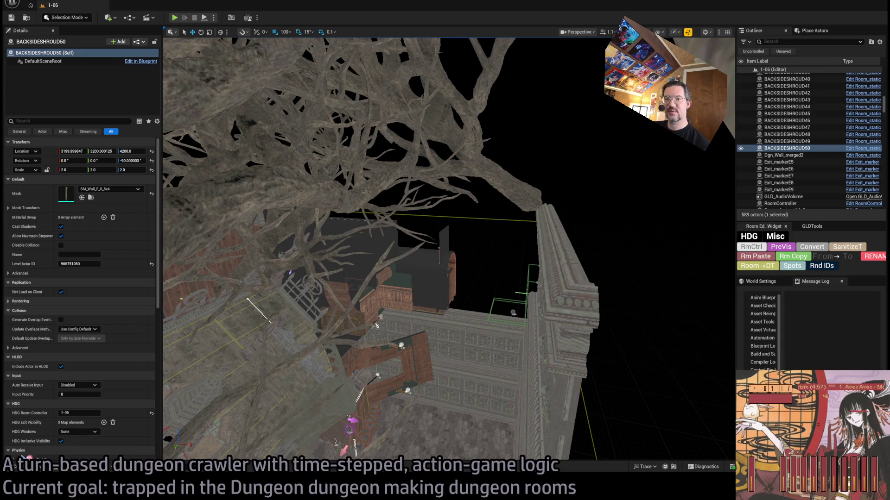
key("ctrl+space")
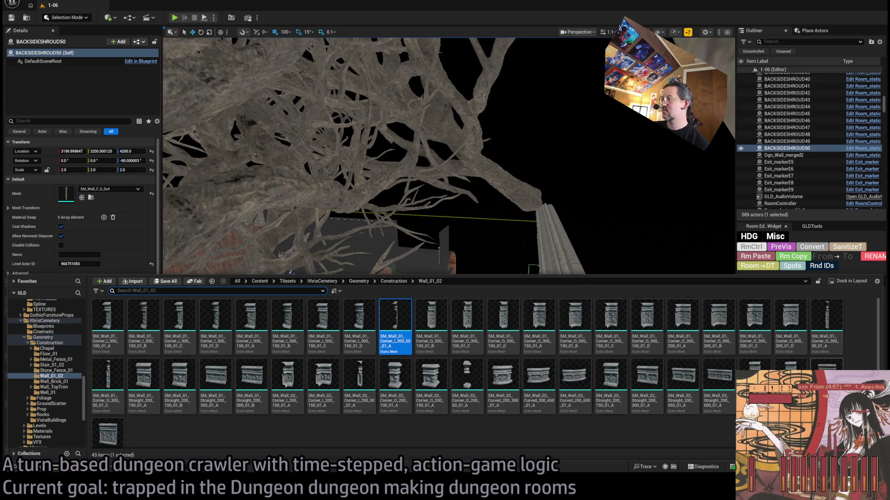
mouse_move(810, 360)
left_mouse_down()
mouse_move(538, 250)
mouse_move(590, 264)
left_mouse_up()
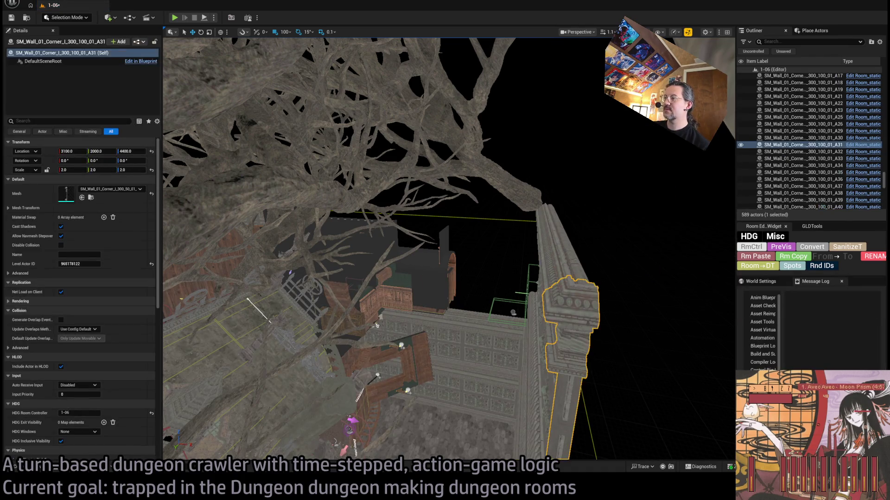
left_click(489, 284)
left_click(462, 276)
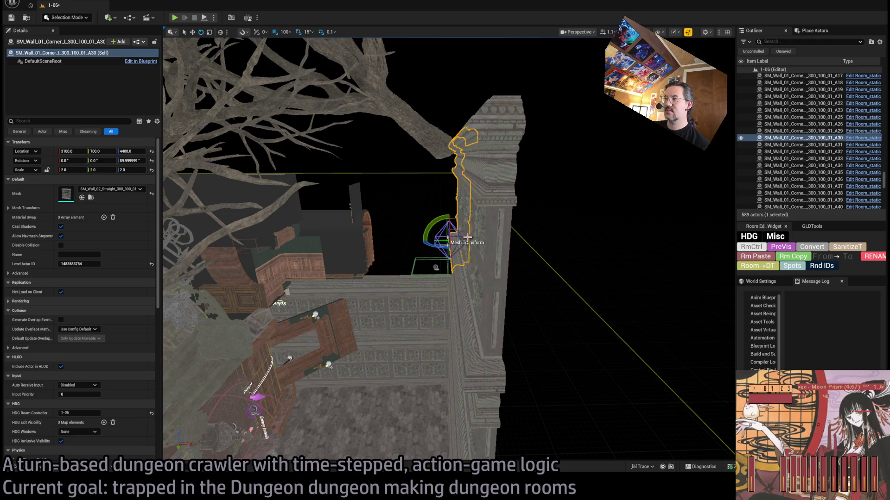
mouse_move(441, 257)
left_mouse_down()
mouse_move(449, 254)
mouse_move(448, 116)
mouse_move(446, 134)
mouse_move(518, 145)
mouse_move(480, 144)
left_mouse_up()
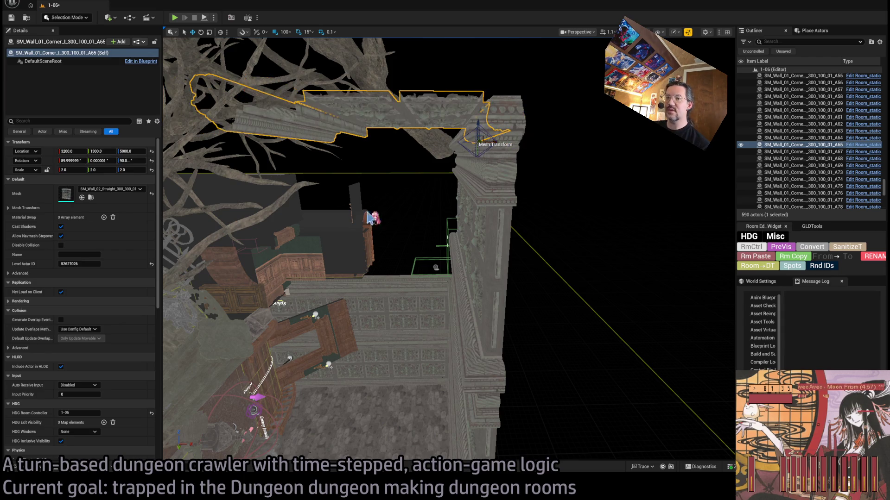
Swap the horizontal piece to SM_Wall_01_Straight_200_300_01 and copy it 600 units along Y
scroll(372, 218, "up", 5)
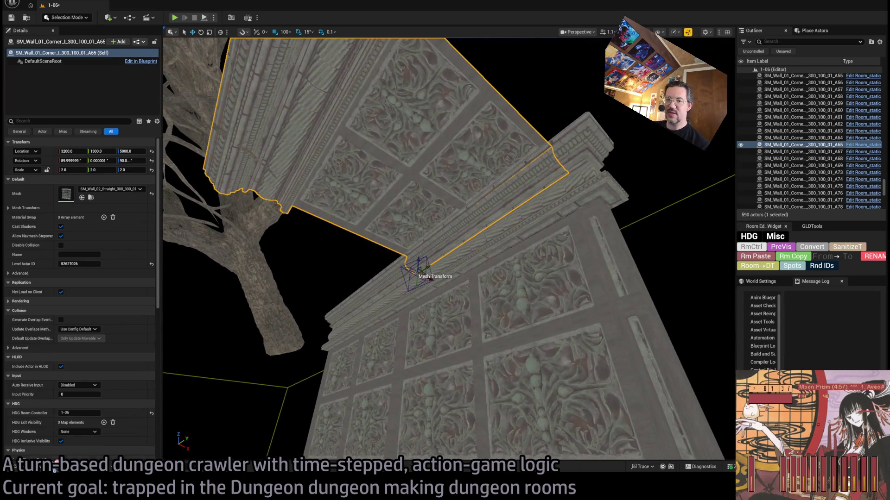
key("ctrl+space")
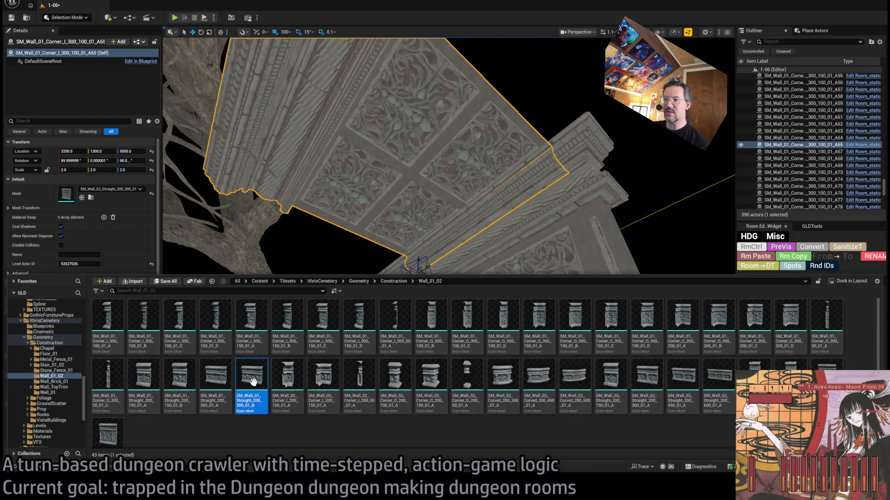
key("ctrl+space")
left_click_drag(227, 297, 110, 191)
key("f")
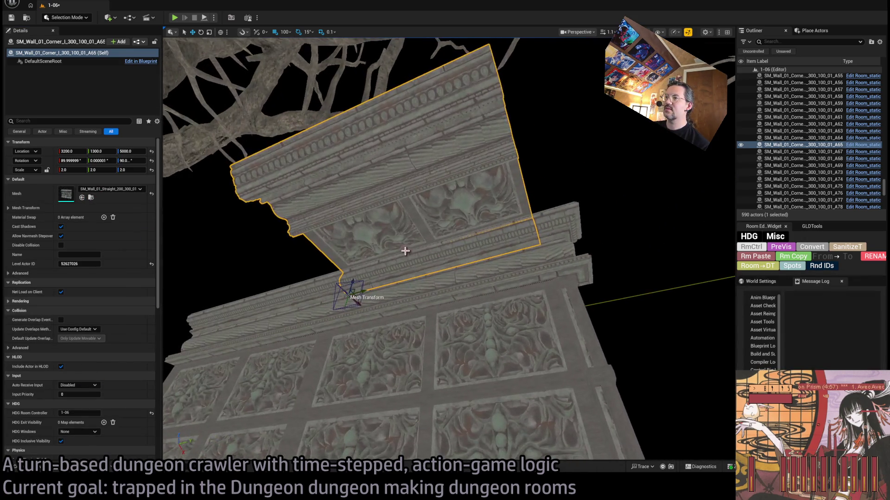
left_click_drag(390, 255, 188, 258)
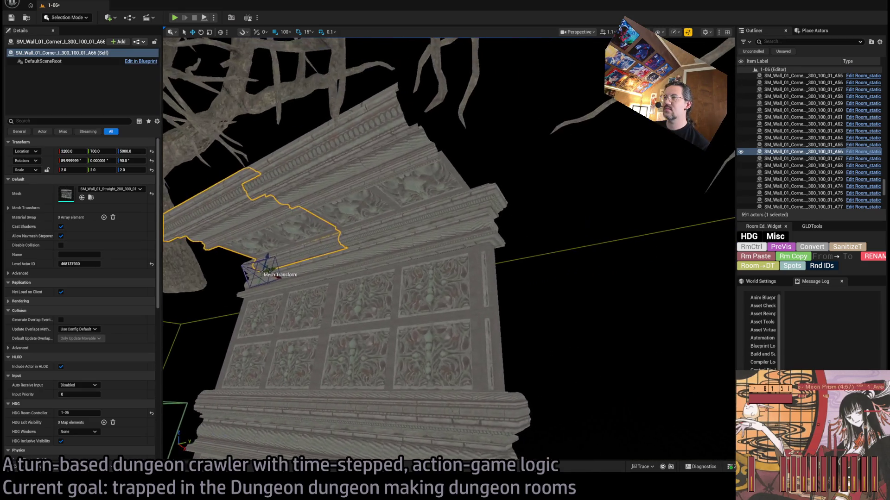
left_click(483, 213)
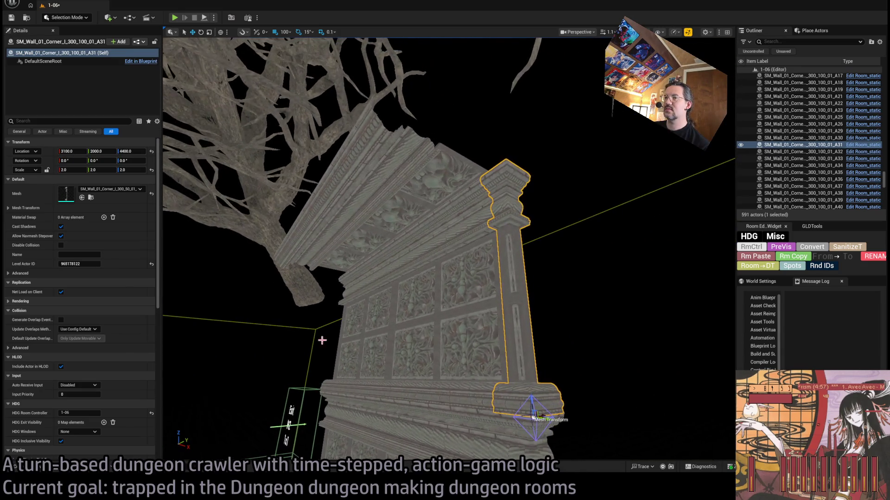
Duplicate the pillar rotated 90° horizontally and try the SM_Wall_01_Corner_I_300_100_01_A mesh on it
left_click_drag(523, 405, 489, 156)
key("f")
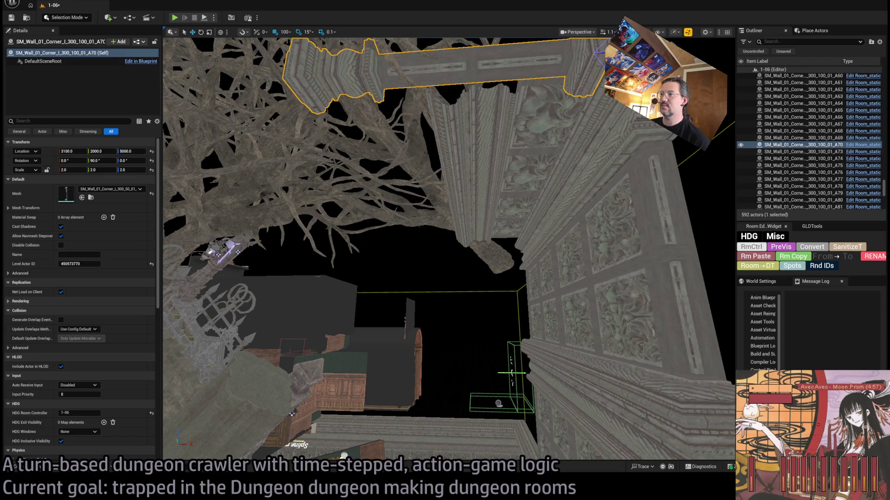
left_click_drag(511, 372, 539, 209)
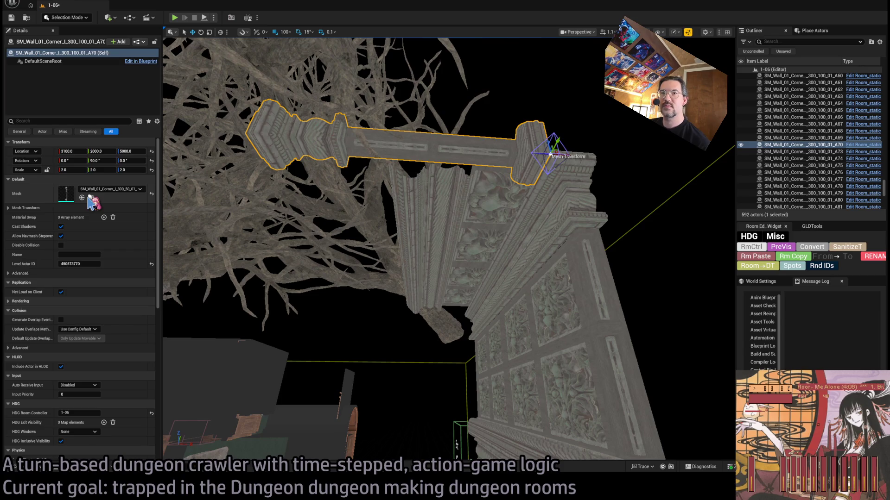
left_click(91, 198)
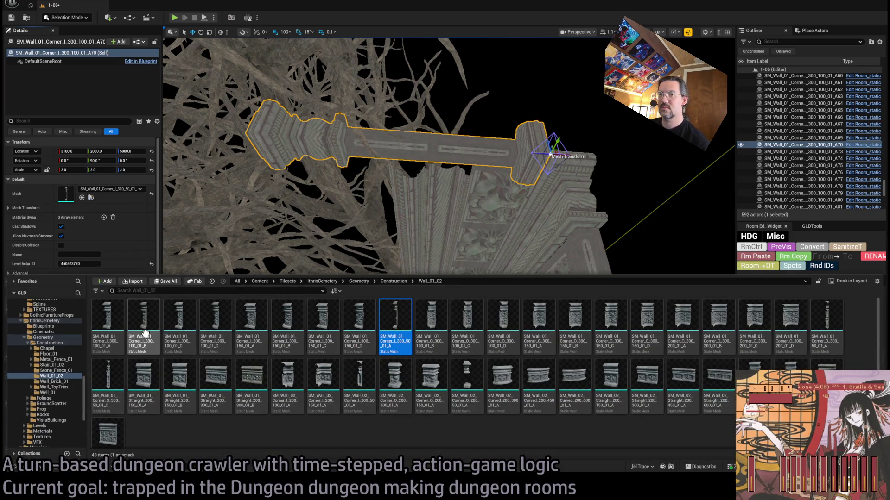
left_click(107, 325)
left_click(82, 197)
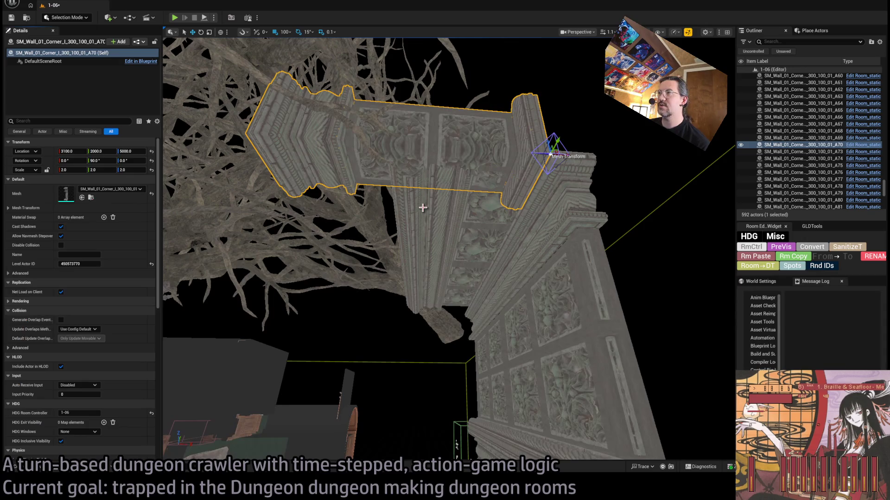
key("f")
left_click_drag(560, 171, 558, 166)
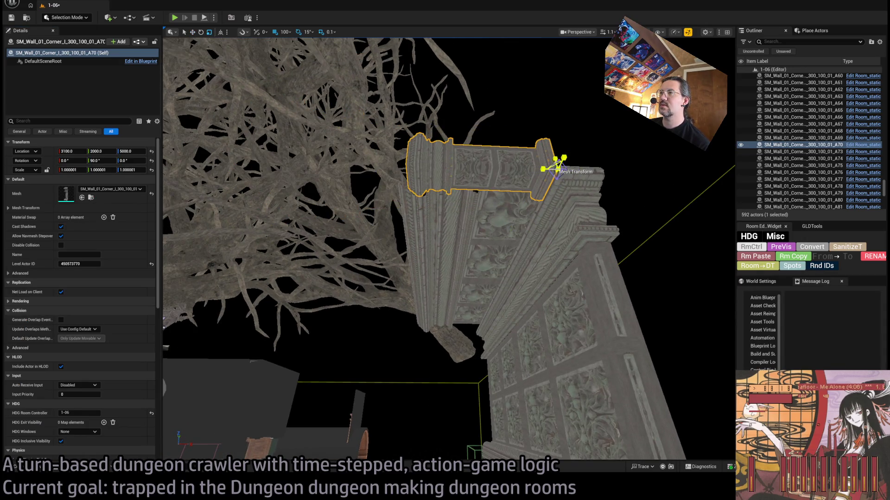
key("ctrl+z")
Apply the SM_Wall_02_Corner_O_200_50_01_A outer-corner mesh and rotate the piece 90°
left_click(18, 468)
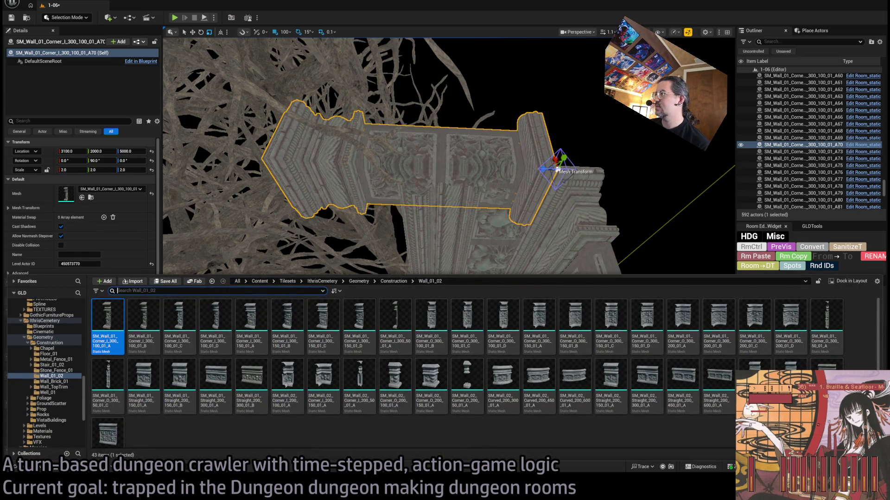
left_click(389, 343)
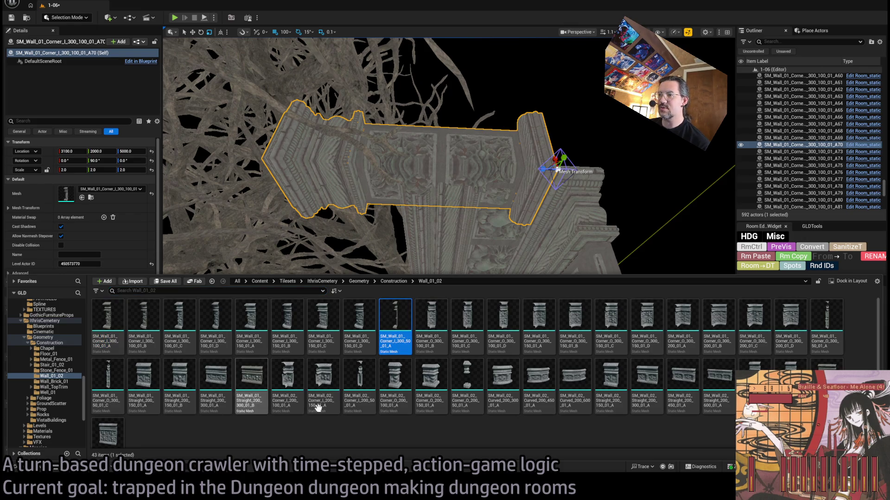
left_click(467, 387)
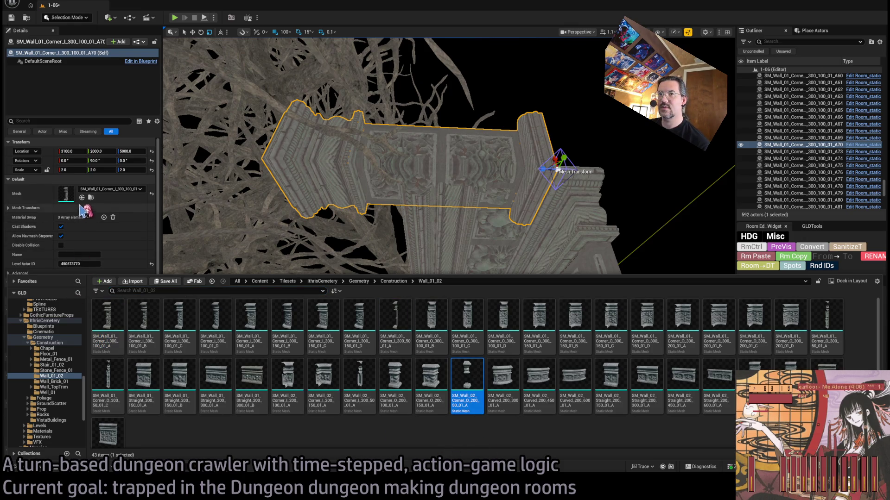
left_click(81, 197)
left_click_drag(570, 163, 562, 147)
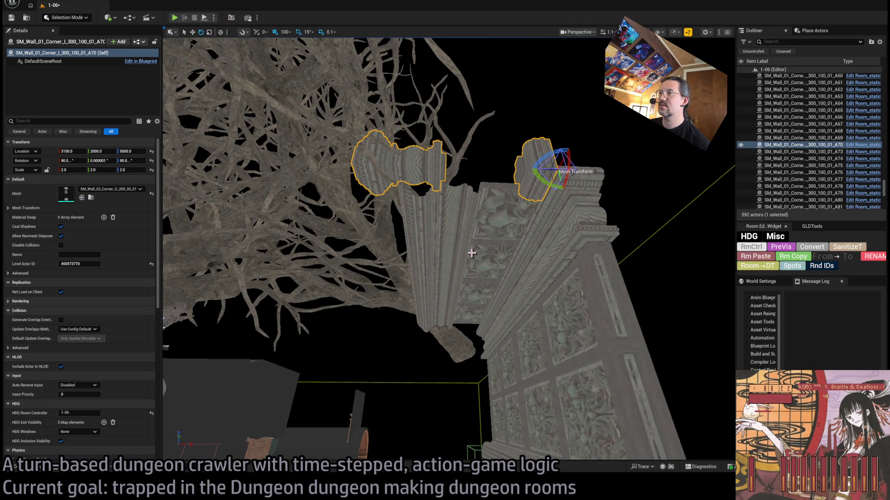
Switch the corner cap to the SM_Wall_02_Corner_O_200_100_01_A mesh
key("ctrl+space")
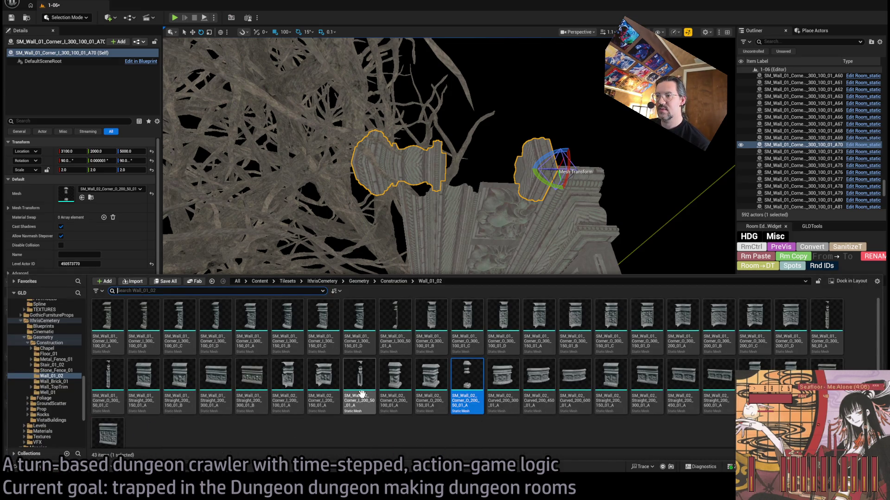
left_click_drag(387, 388, 371, 225)
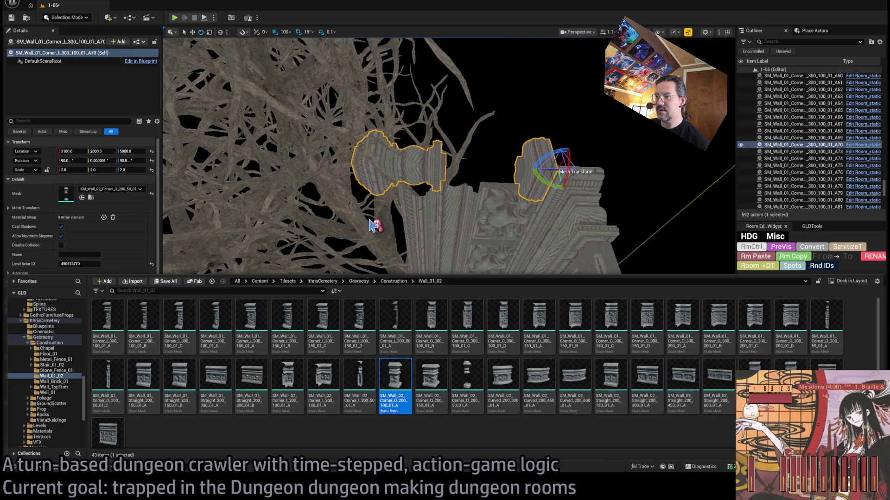
left_click_drag(102, 278, 102, 190)
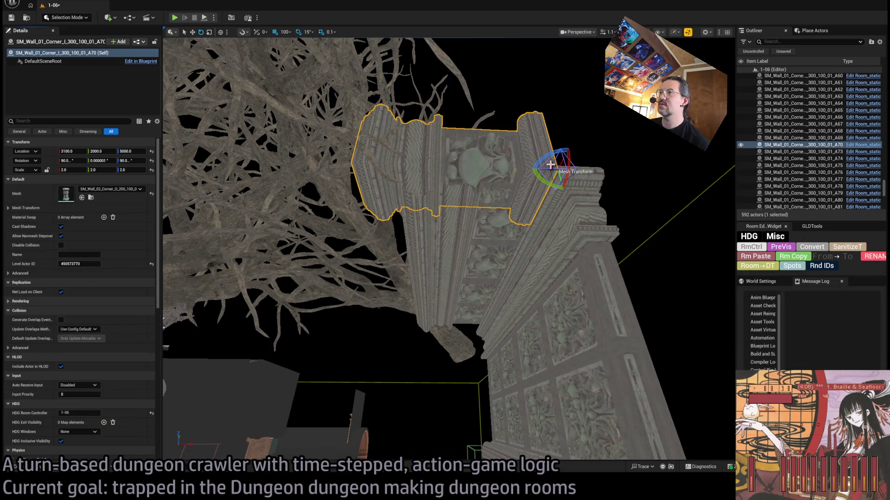
mouse_move(514, 199)
left_mouse_down()
mouse_move(545, 167)
mouse_move(582, 163)
mouse_move(602, 129)
mouse_move(602, 195)
mouse_move(574, 148)
mouse_move(452, 160)
left_mouse_up()
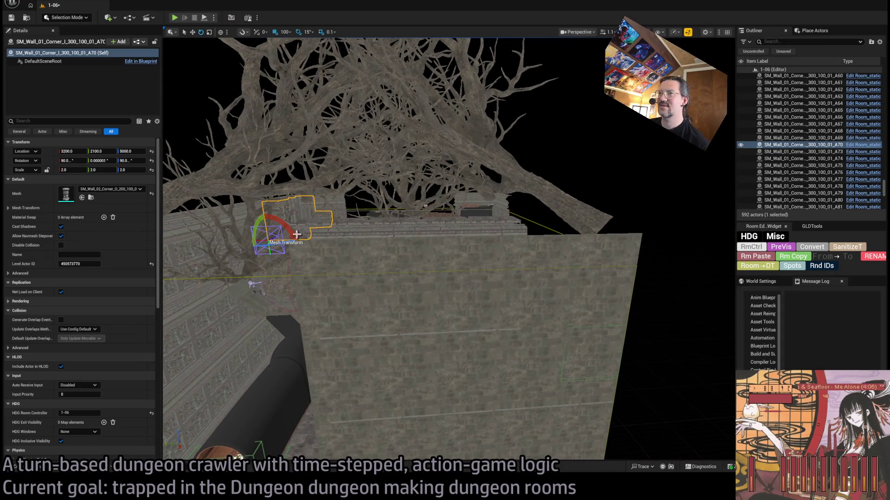
Duplicate the corner piece as a rotated copy
left_click_drag(302, 235, 278, 217)
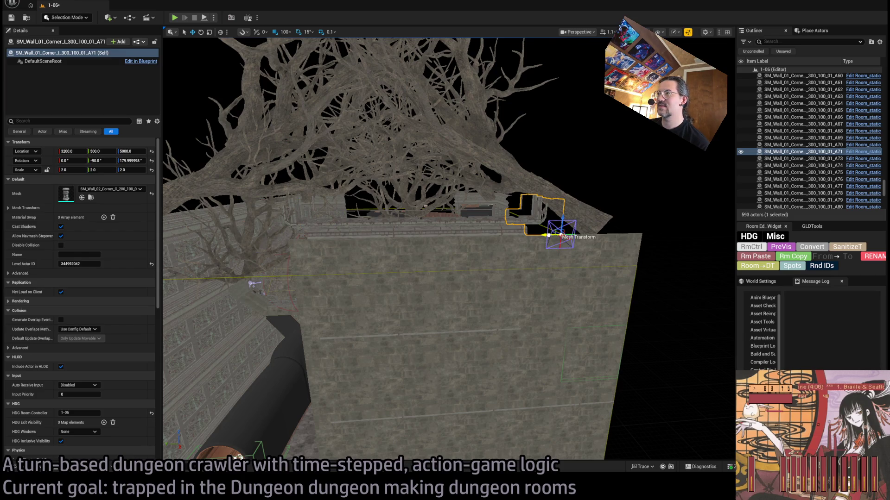
key("f")
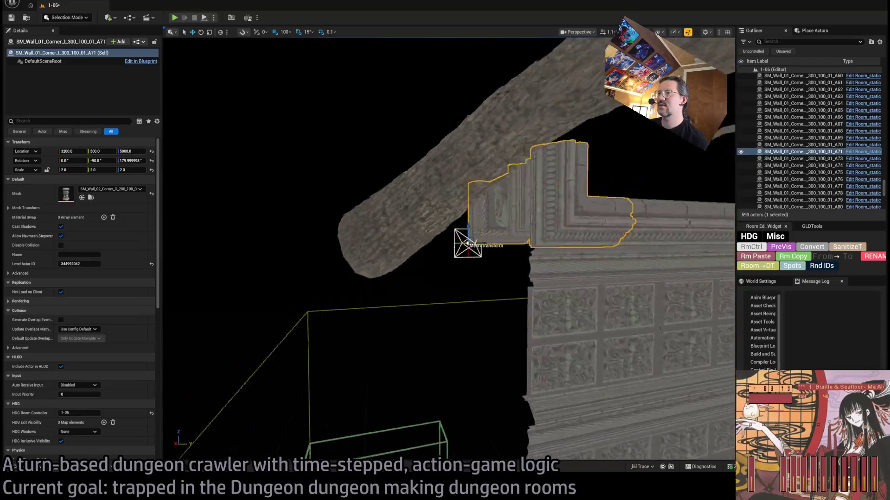
scroll(449, 249, "down", 5)
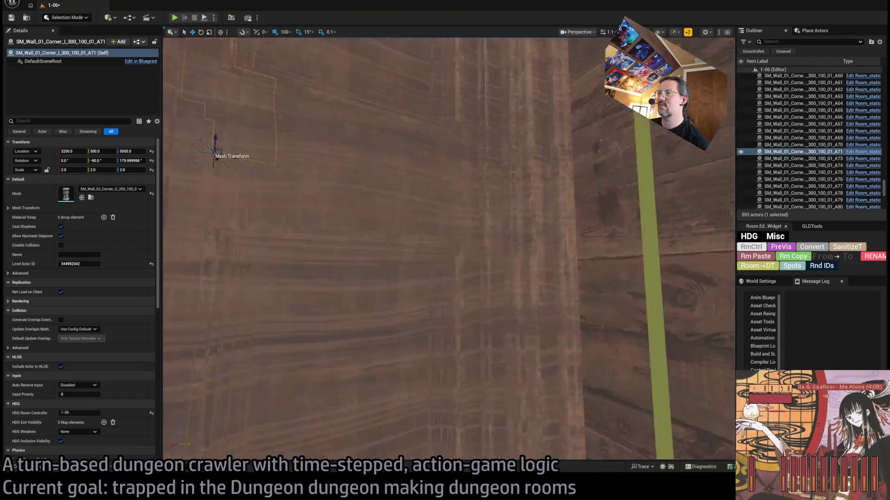
scroll(449, 248, "up", 5)
Copy the two corner pieces, turned sideways, and slide them along the wall to Y 600
left_click(491, 232)
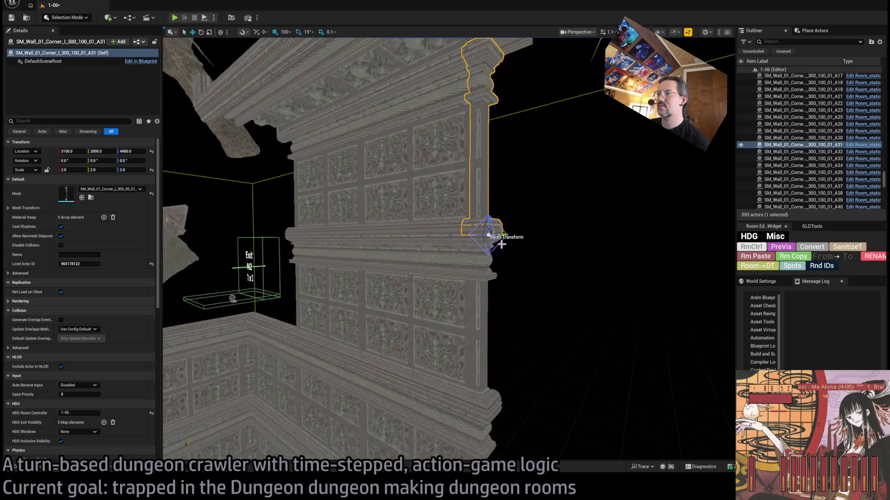
left_click(480, 341, "ctrl")
scroll(525, 355, "down", 5)
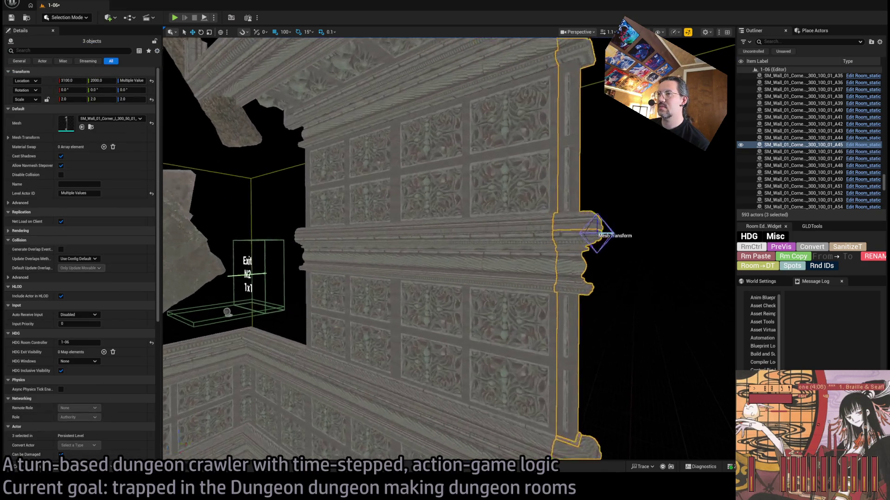
scroll(643, 202, "down", 3)
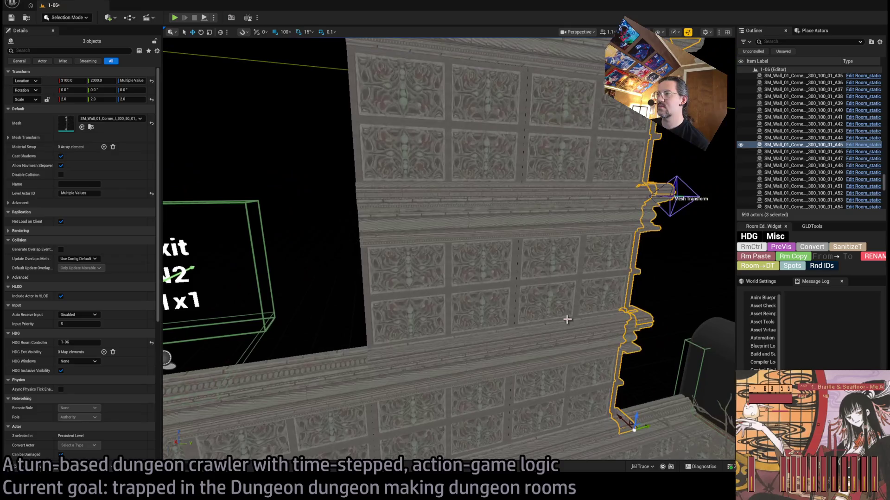
left_click(643, 202, "ctrl")
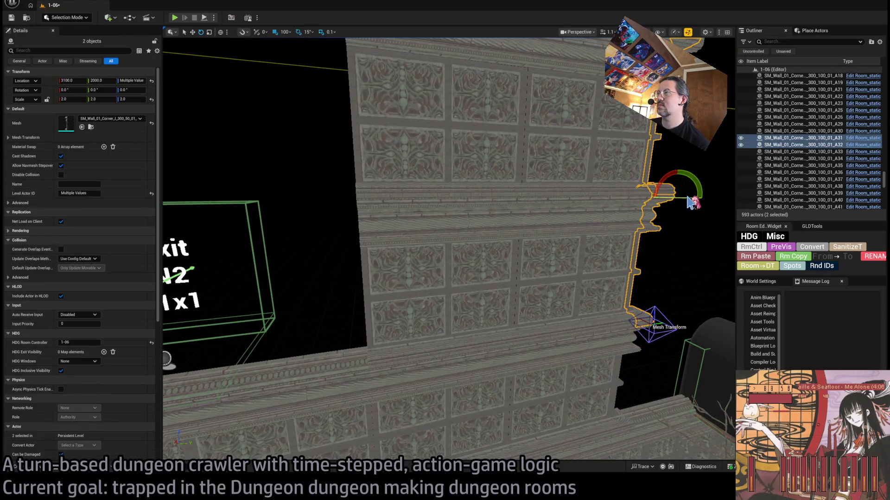
left_click_drag(642, 199, 693, 199)
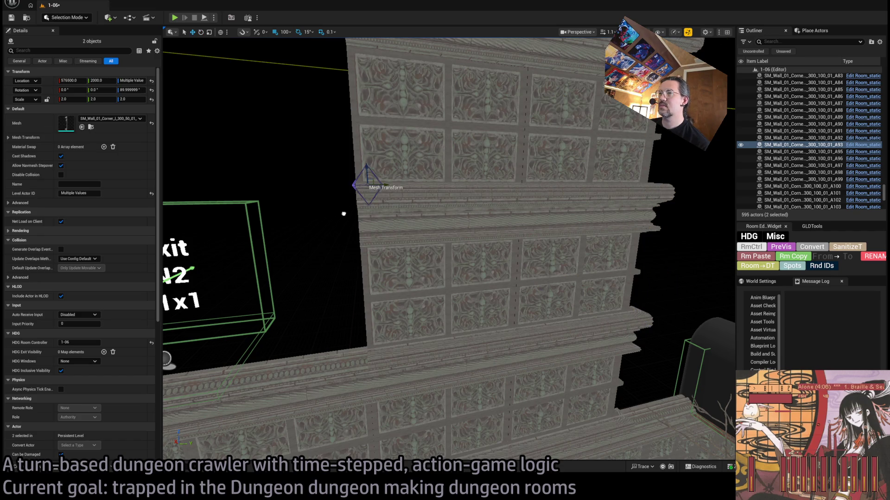
left_click_drag(680, 200, 318, 198)
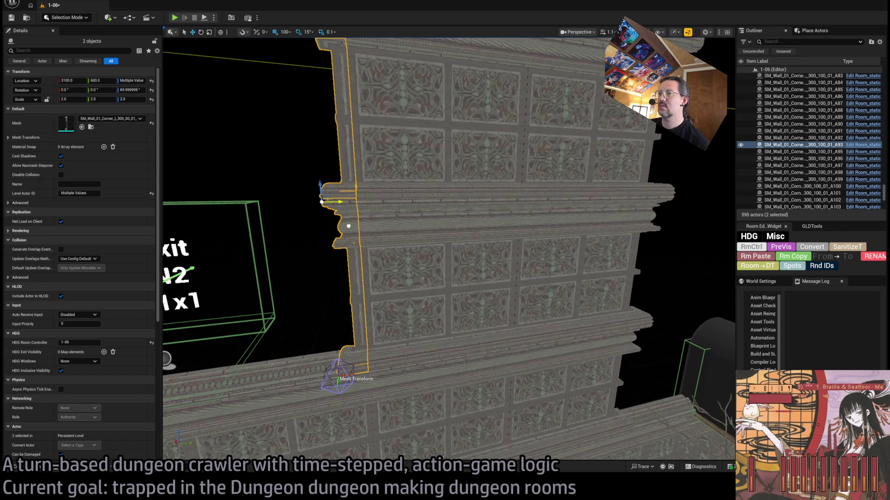
key("f")
mouse_move(448, 248)
left_mouse_down()
mouse_move(487, 236)
mouse_move(444, 227)
mouse_move(399, 233)
left_mouse_up()
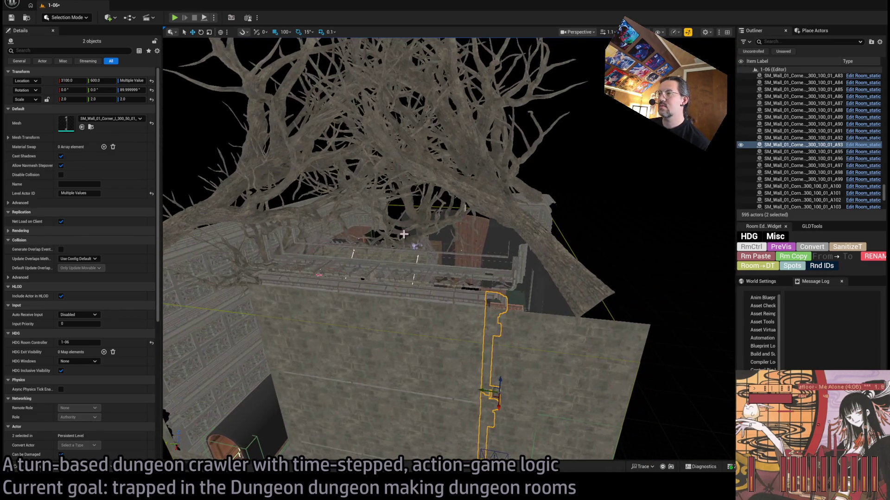
left_click(417, 323)
Duplicate shroud panel BACKSIDESHROUD28 upward to Z 5000 as BACKSIDESHROUD51
left_click_drag(417, 323, 345, 317)
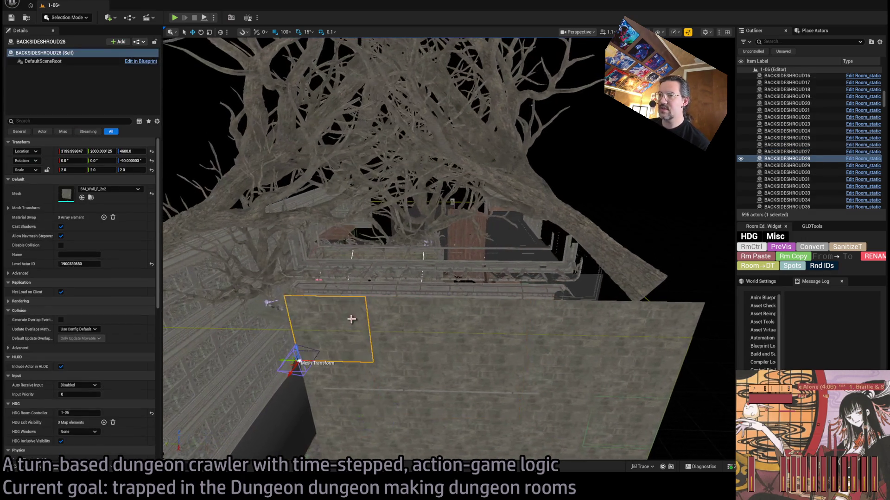
mouse_move(301, 346)
left_mouse_down()
mouse_move(303, 264)
mouse_move(307, 280)
left_mouse_up()
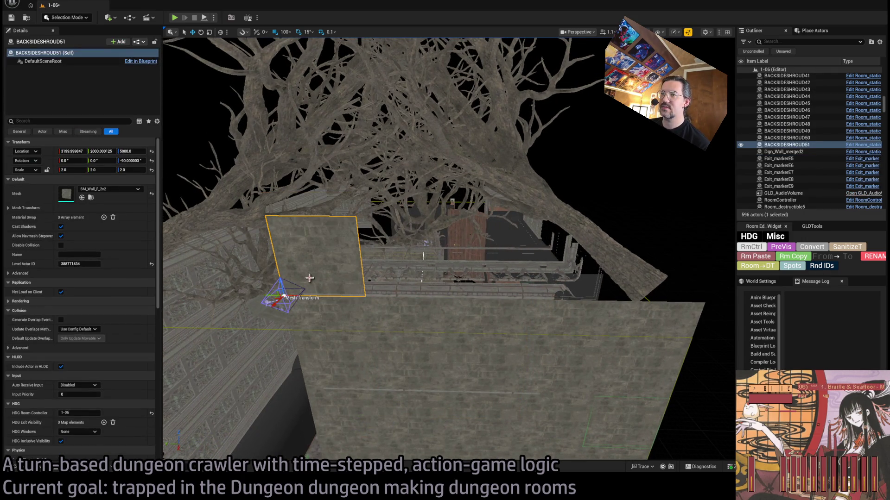
left_click_drag(298, 319, 246, 321)
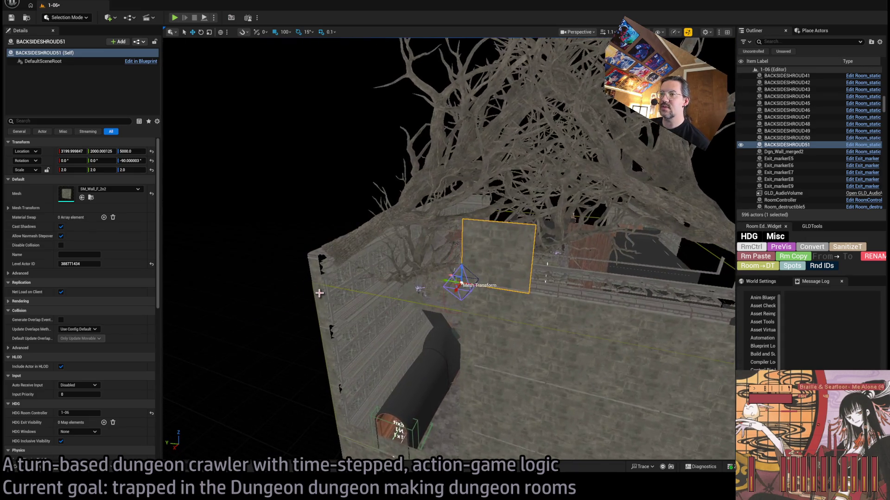
left_click(319, 301)
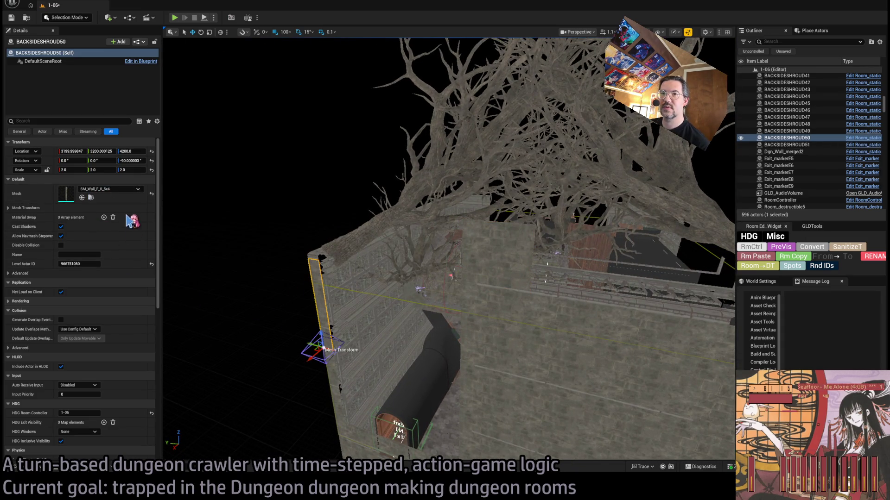
left_click(466, 241)
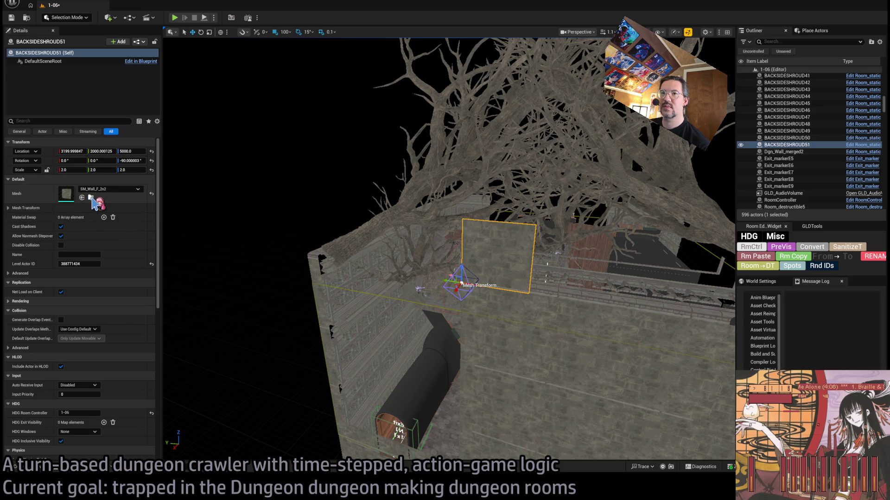
Change BACKSIDESHROUD51 to SM_Wall_F_0_5x4, lay it on its side, and stretch it to scale 4
left_click(91, 198)
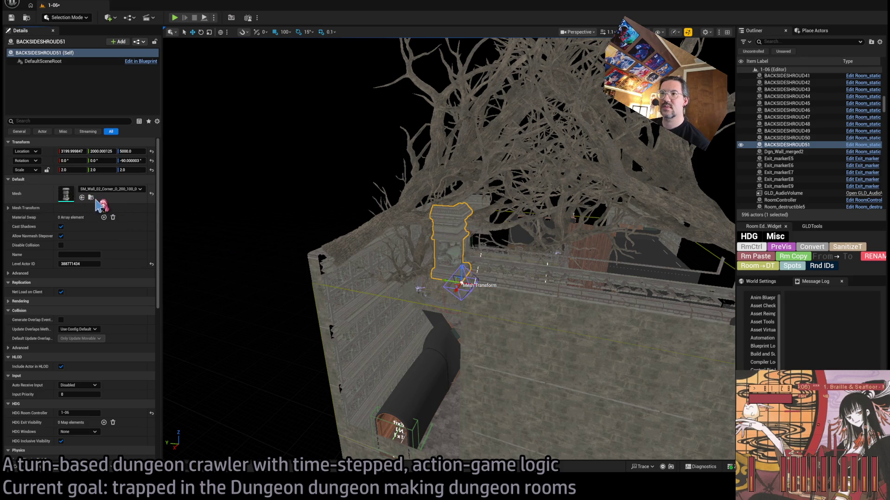
left_click(91, 197)
left_click_drag(476, 273, 469, 285)
mouse_move(646, 156)
left_mouse_down()
mouse_move(467, 274)
mouse_move(467, 257)
mouse_move(402, 253)
mouse_move(357, 275)
mouse_move(424, 238)
mouse_move(385, 243)
left_mouse_up()
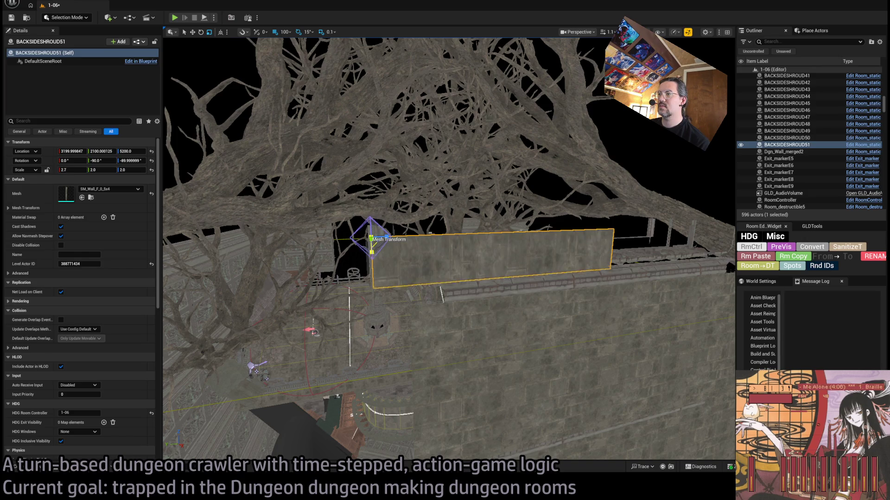
scroll(374, 252, "up", 5)
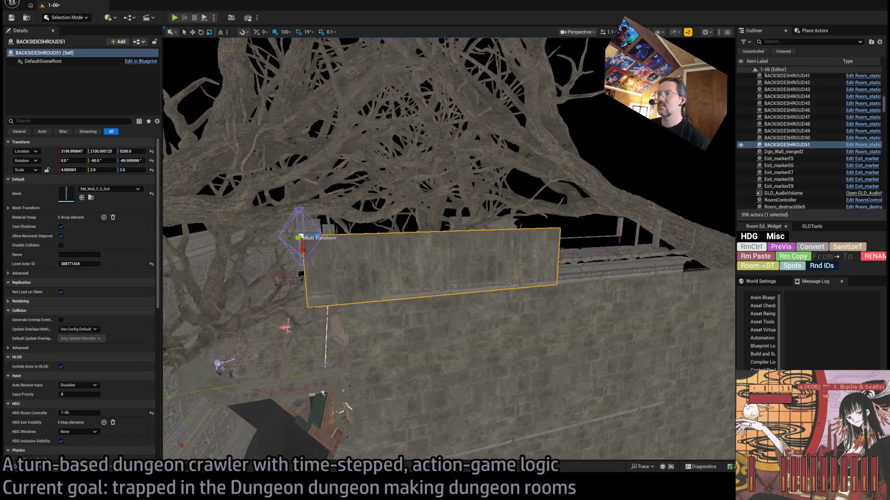
scroll(301, 244, "down", 2)
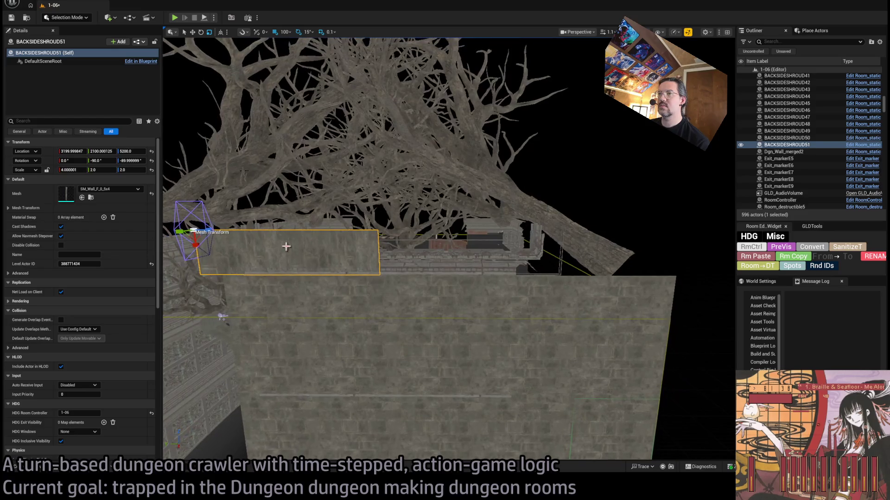
mouse_move(209, 231)
left_mouse_down()
mouse_move(241, 230)
mouse_move(227, 231)
left_mouse_up()
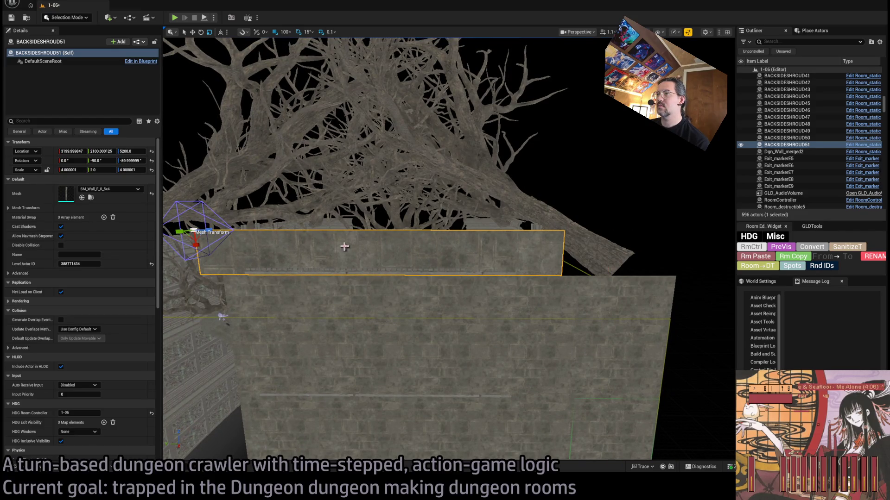
left_click(398, 320)
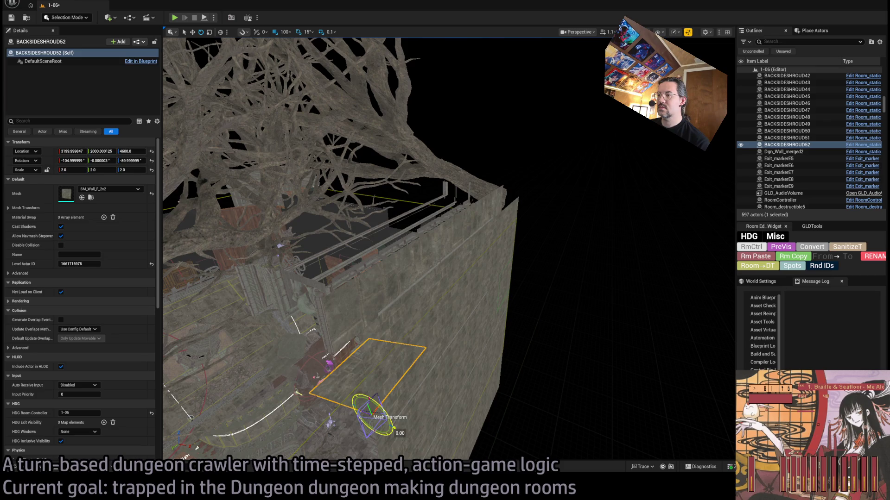
Check the shroud panels capping the room at Z 5200, then start a new playtest
mouse_move(431, 287)
left_mouse_down()
mouse_move(346, 326)
mouse_move(426, 318)
left_mouse_up()
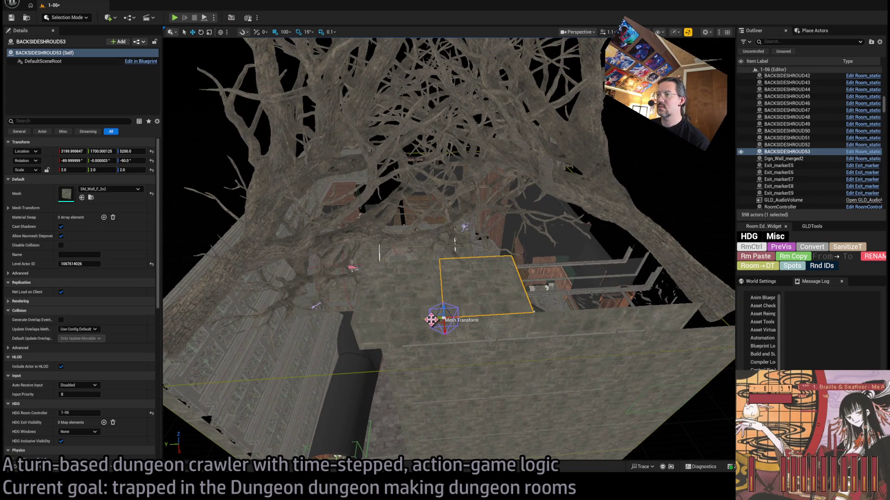
mouse_move(527, 314)
left_mouse_down()
mouse_move(448, 314)
mouse_move(476, 318)
mouse_move(302, 233)
mouse_move(272, 205)
mouse_move(308, 244)
mouse_move(318, 99)
mouse_move(447, 248)
mouse_move(352, 102)
mouse_move(455, 268)
mouse_move(452, 300)
mouse_move(446, 283)
mouse_move(588, 294)
mouse_move(388, 211)
left_mouse_up()
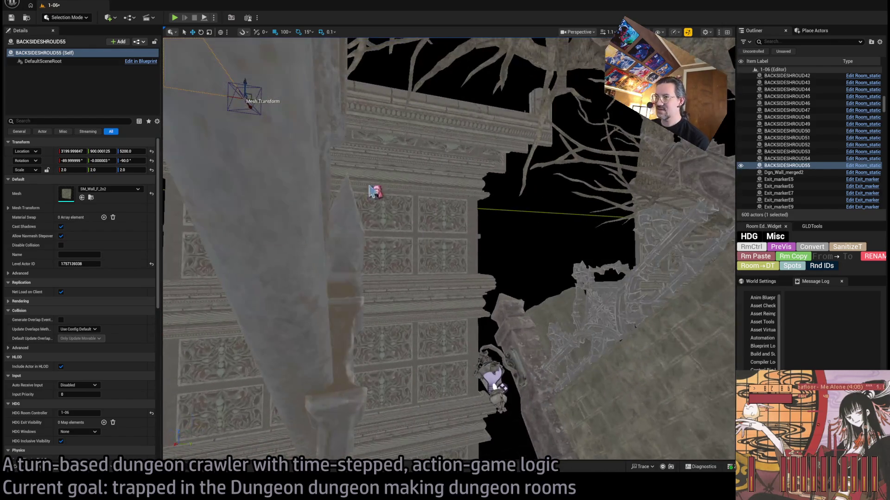
left_click_drag(173, 32, 176, 24)
left_click(175, 19)
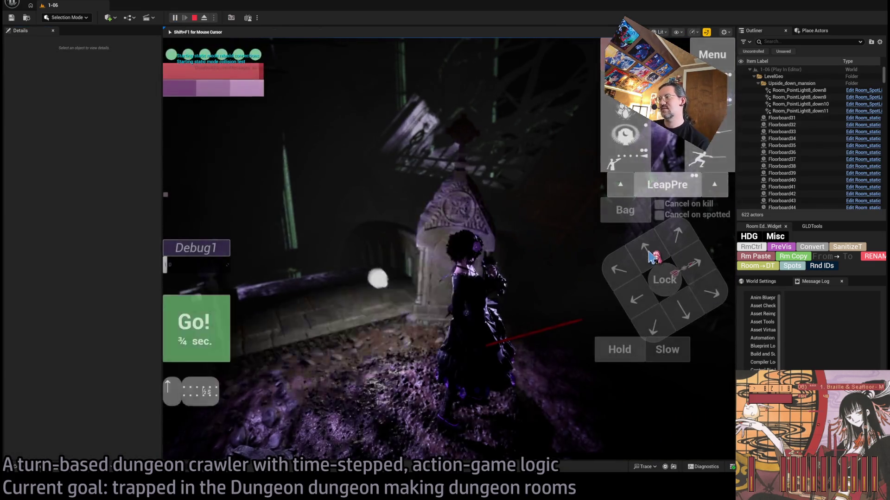
left_click(187, 358)
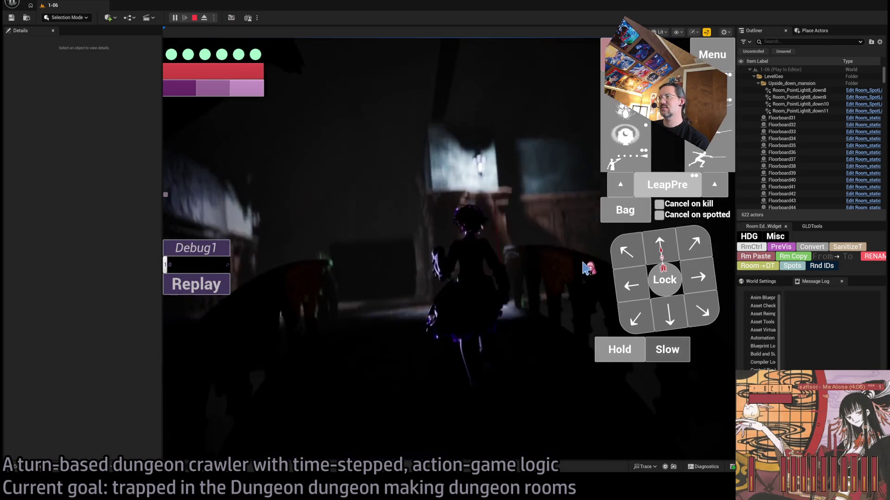
left_click(191, 339)
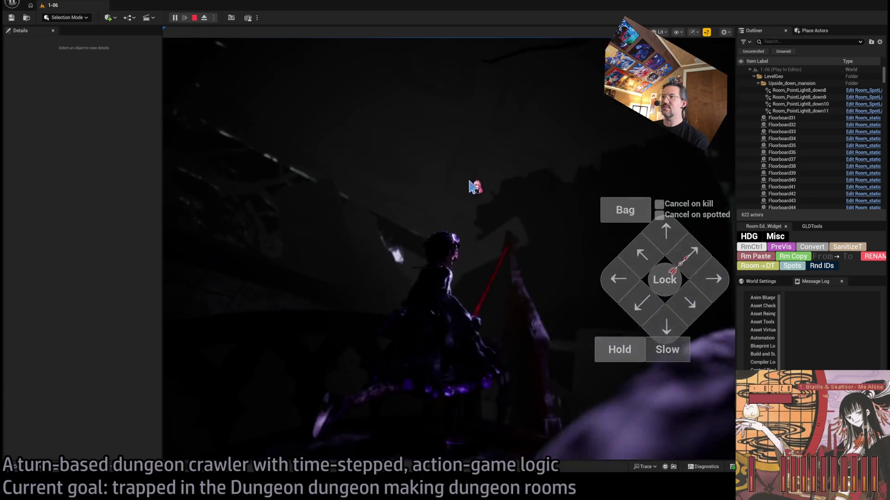
left_click(516, 269)
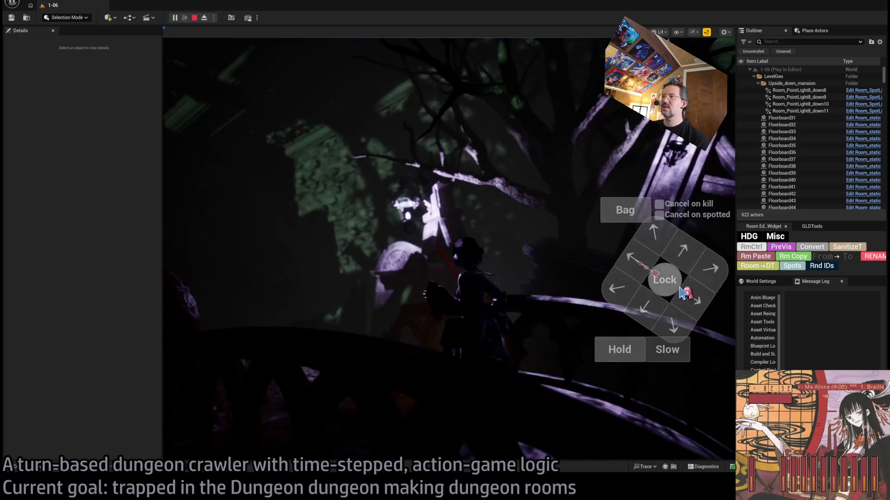
left_click(569, 300)
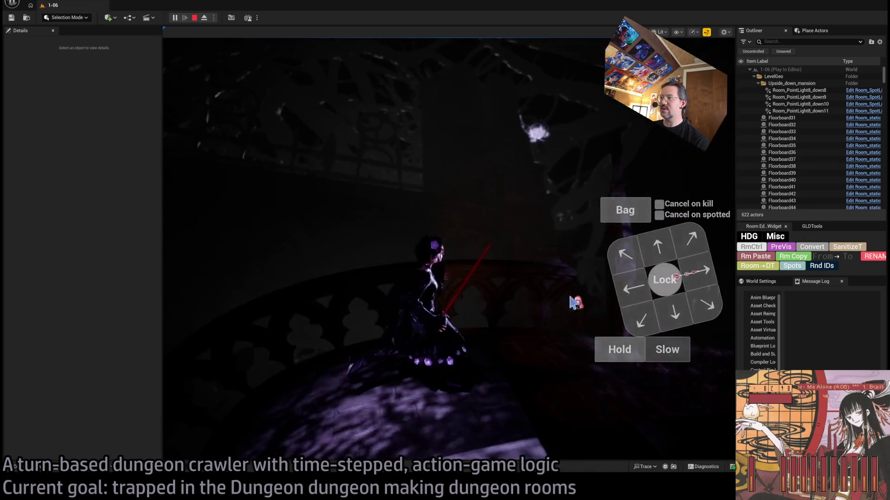
key("Escape")
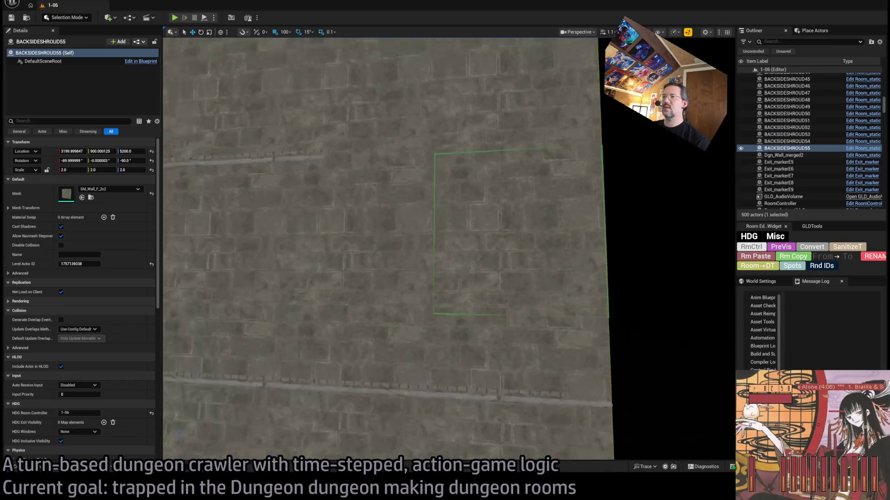
Delete the shroud panel in front of the exit and select neighbouring panels BACKSIDESHROUD31 and BACKSIDESHROUD27 plus another wall panel
left_click(464, 154)
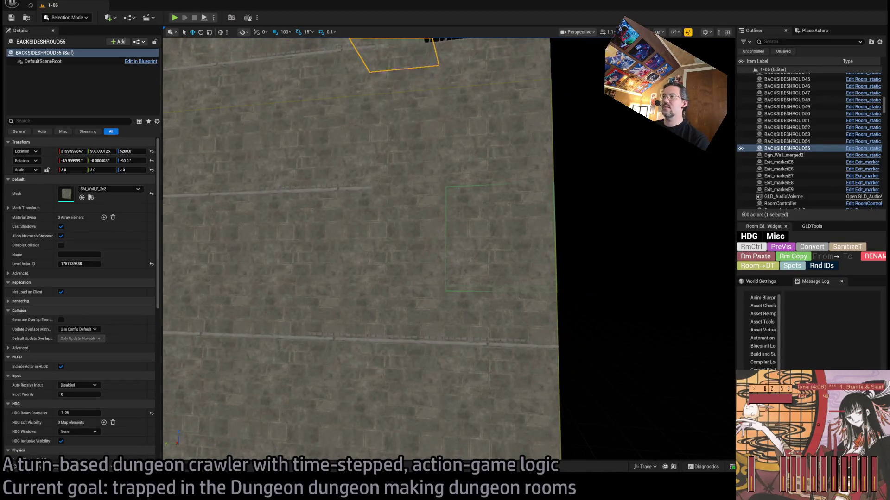
key("Delete")
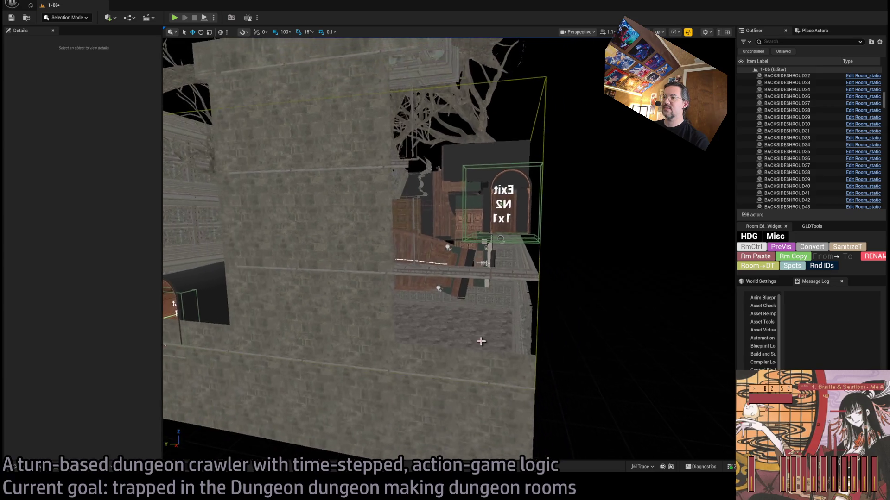
left_click(478, 358)
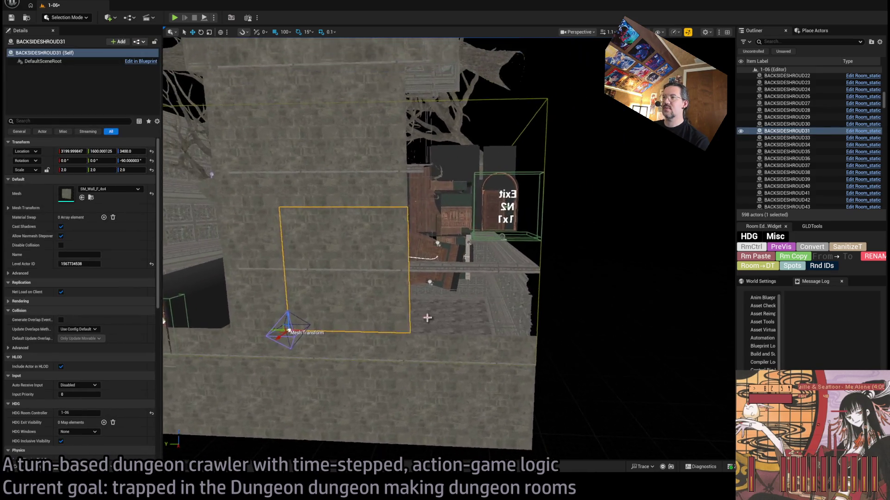
left_click(285, 290)
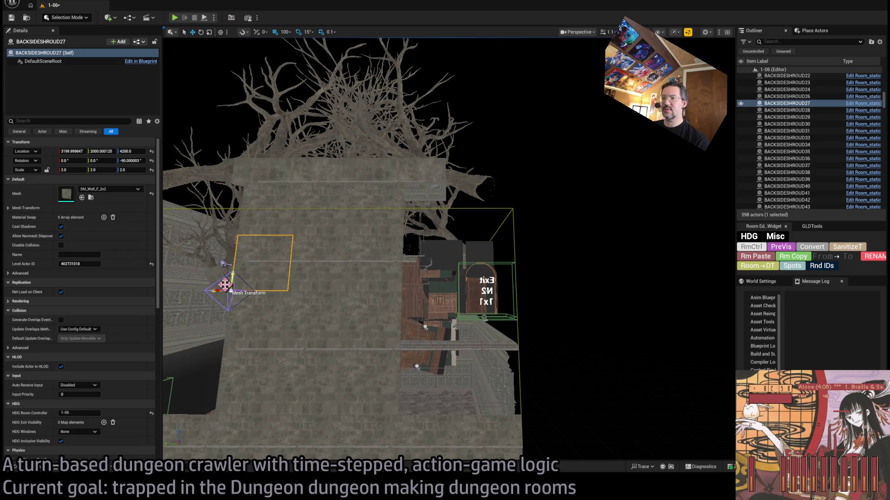
scroll(470, 390, "up", 3)
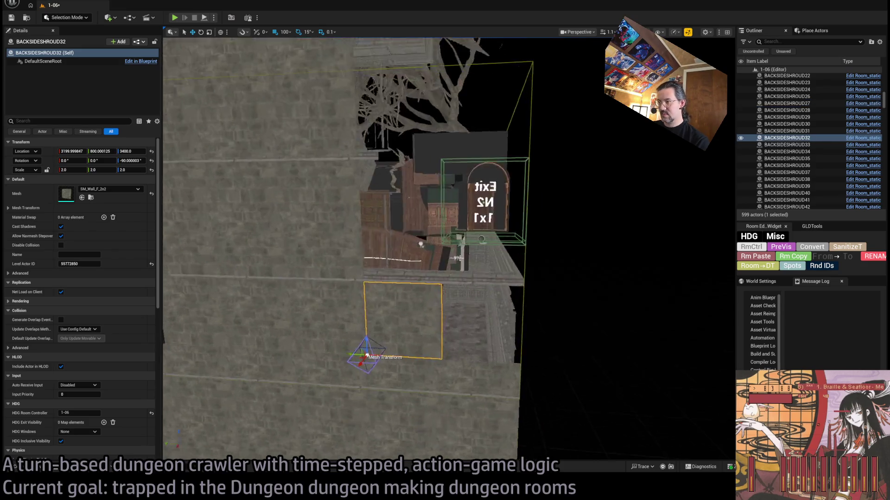
mouse_move(463, 278)
left_mouse_down()
mouse_move(500, 283)
mouse_move(463, 269)
mouse_move(641, 339)
mouse_move(712, 331)
mouse_move(676, 335)
left_mouse_up()
mouse_move(529, 202)
left_mouse_down()
mouse_move(519, 202)
mouse_move(529, 203)
left_mouse_up()
left_click(531, 312, "ctrl")
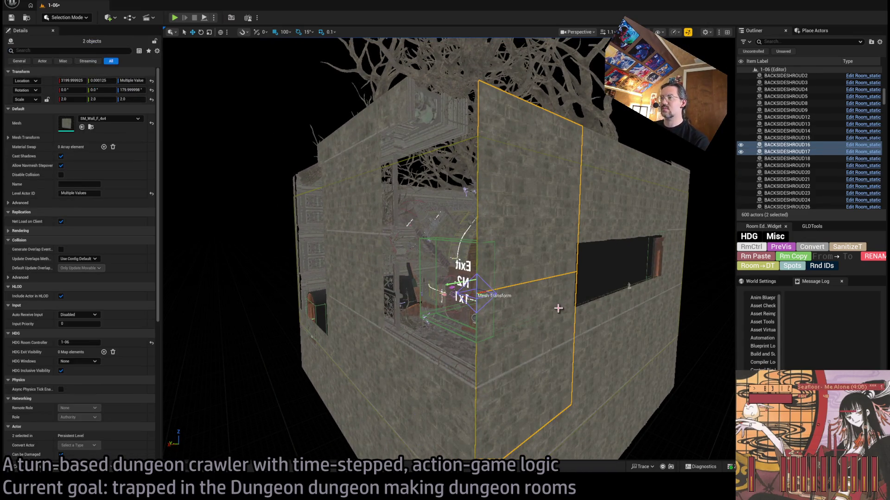
Delete the selected wall panels and several more shroud panels near the arched door, including BACKSIDESHROUD19
key("Delete")
left_click(457, 387)
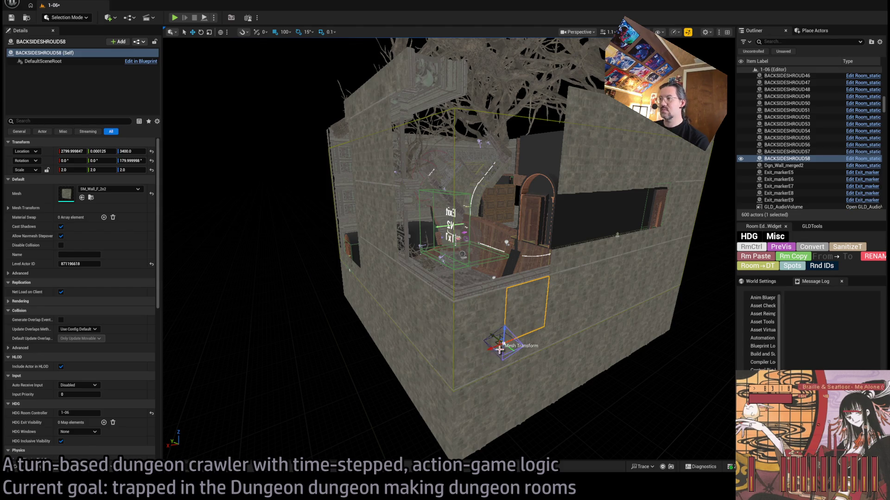
scroll(449, 250, "up", 5)
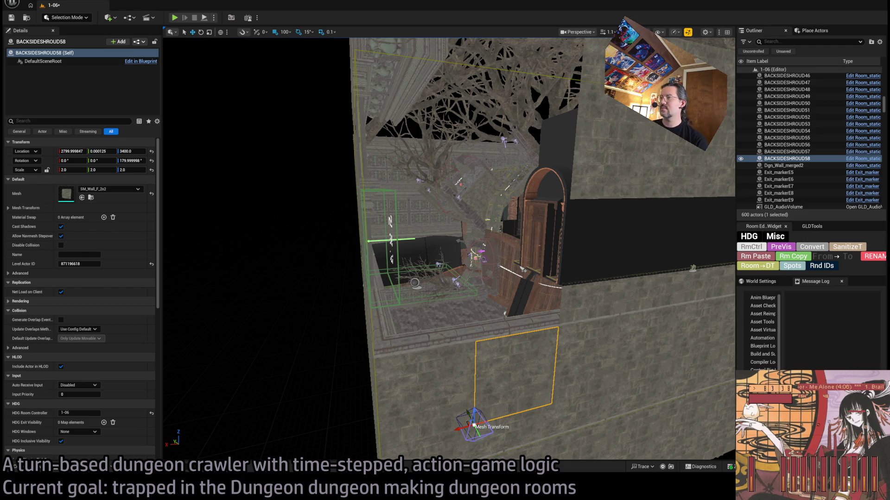
key("w")
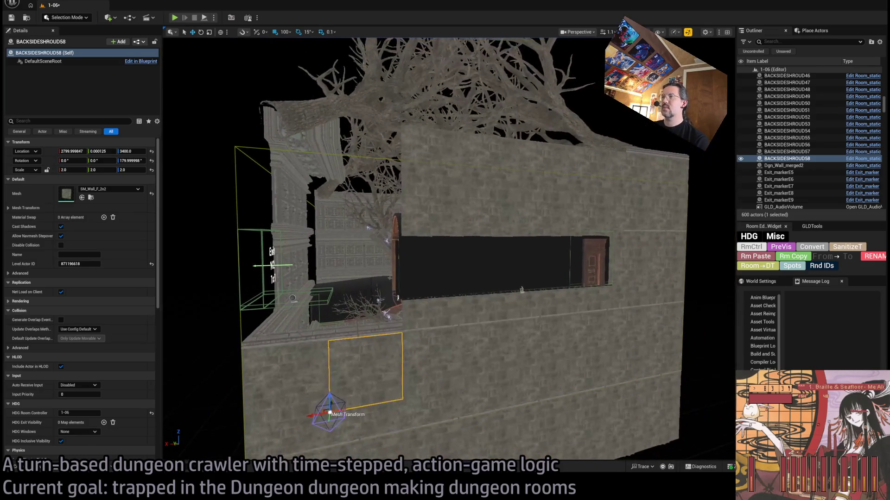
left_click(511, 195)
key("Delete")
left_click(559, 192)
key("Delete")
left_click(537, 308)
key("Delete")
left_click(538, 309)
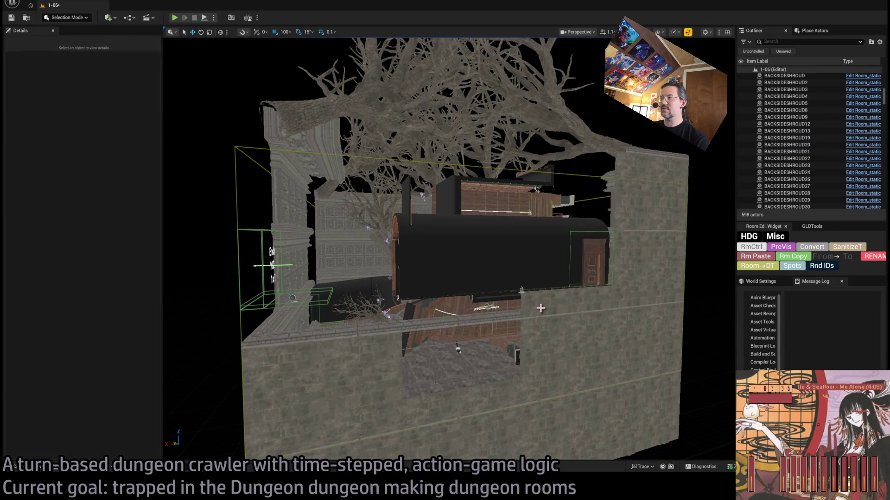
key("Delete")
Duplicate the small 2x2 panel BACKSIDESHROUD58 500 units along X on the lower wall
left_click(369, 363)
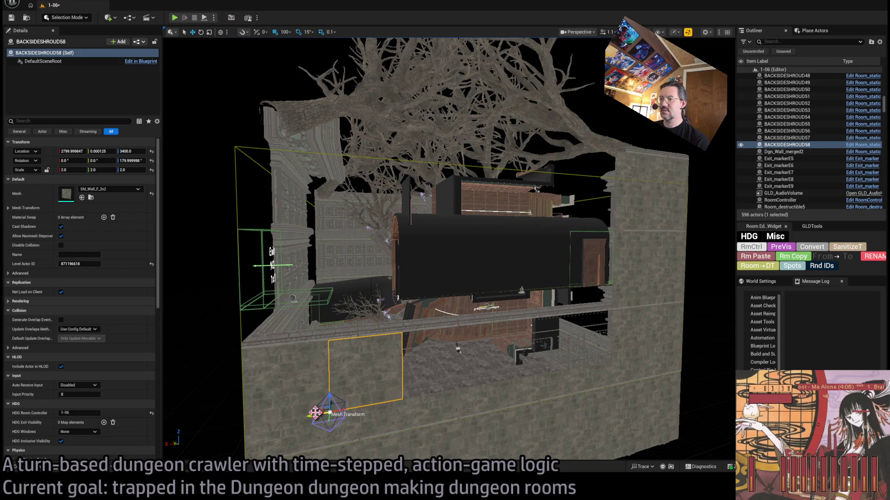
left_click_drag(315, 412, 412, 398)
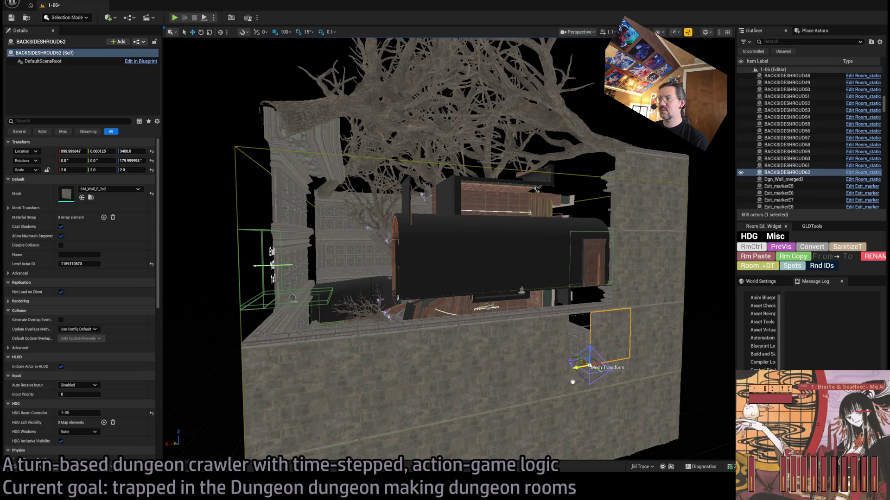
scroll(550, 387, "up", 10)
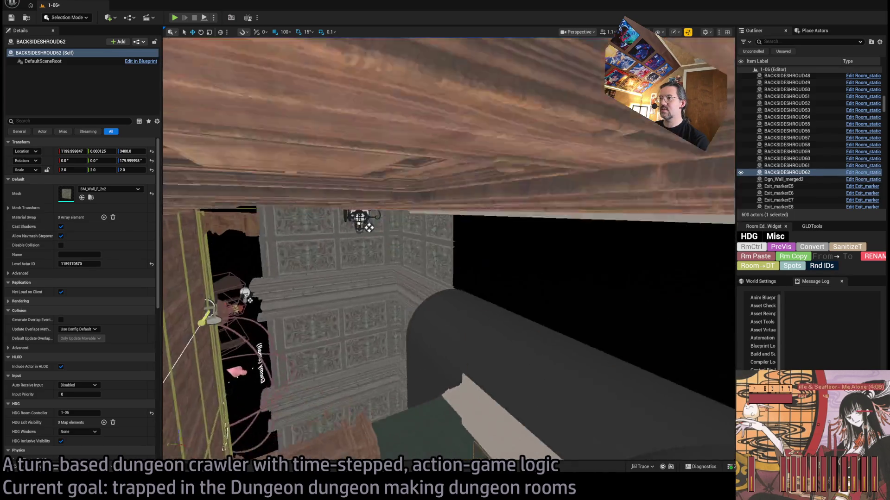
scroll(449, 249, "down", 10)
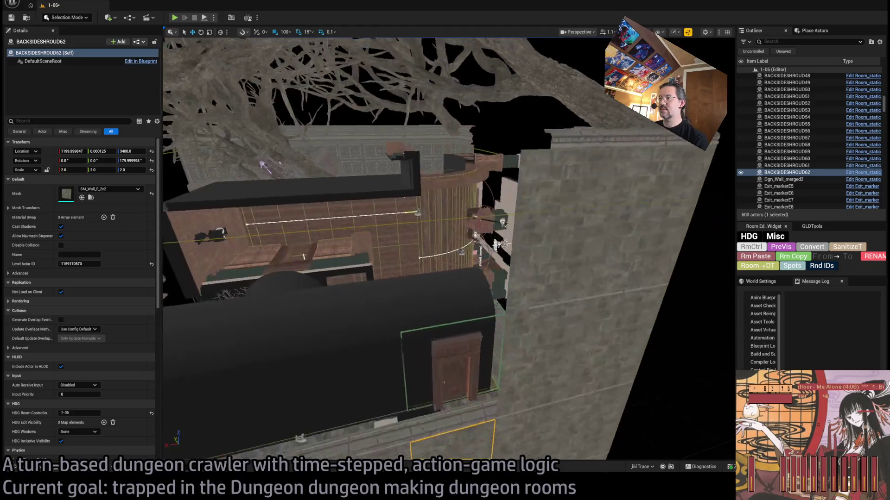
scroll(449, 249, "up", 5)
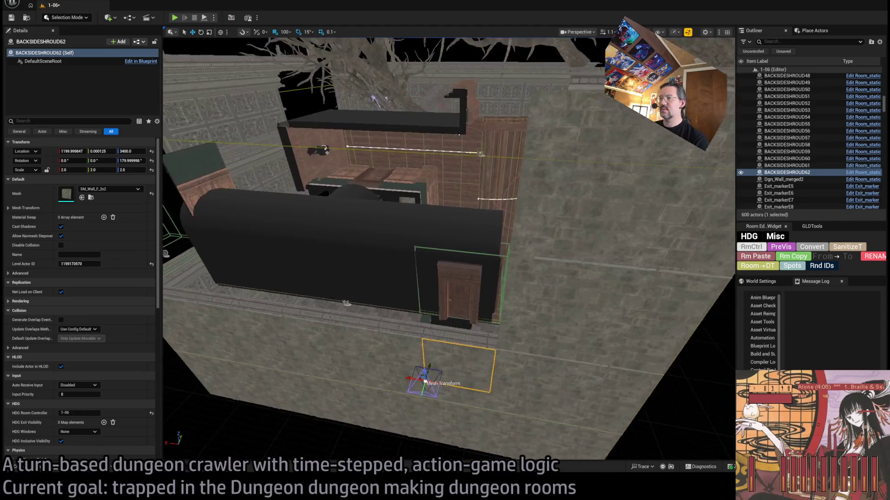
scroll(465, 288, "up", 10)
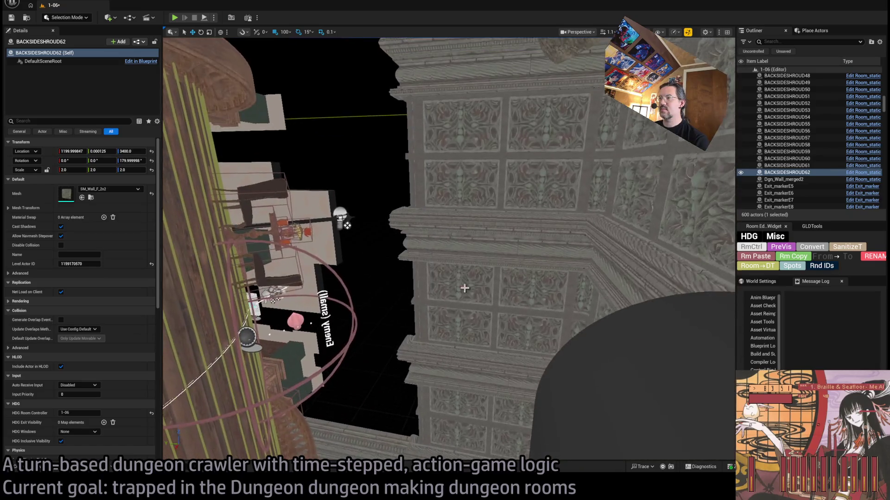
left_click(411, 167)
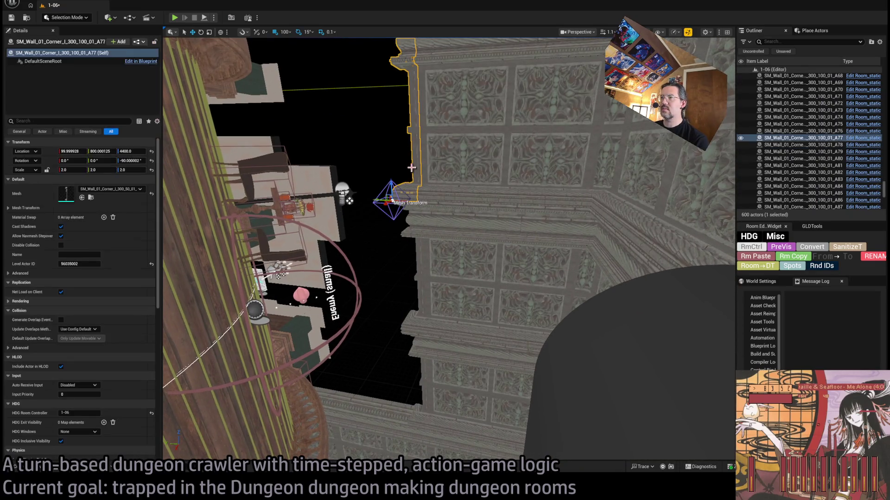
Select the ornate corner pieces A77 and A78, frame and inspect them, then bring up the GLD: To-Do document
left_click(410, 222, "ctrl")
scroll(469, 249, "down", 8)
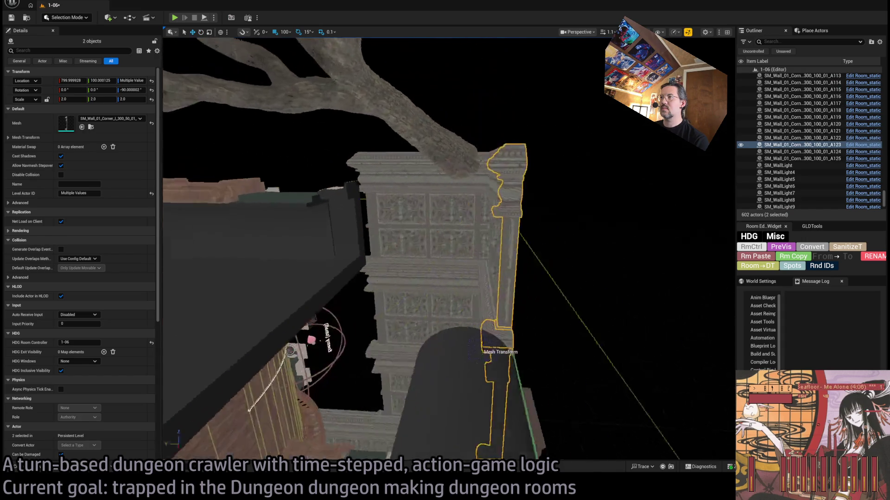
scroll(468, 249, "up", 8)
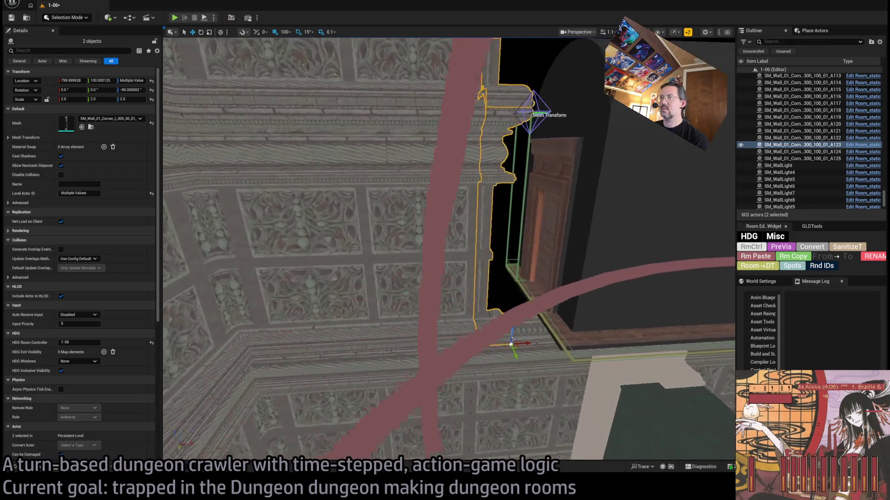
scroll(448, 249, "up", 3)
key("f")
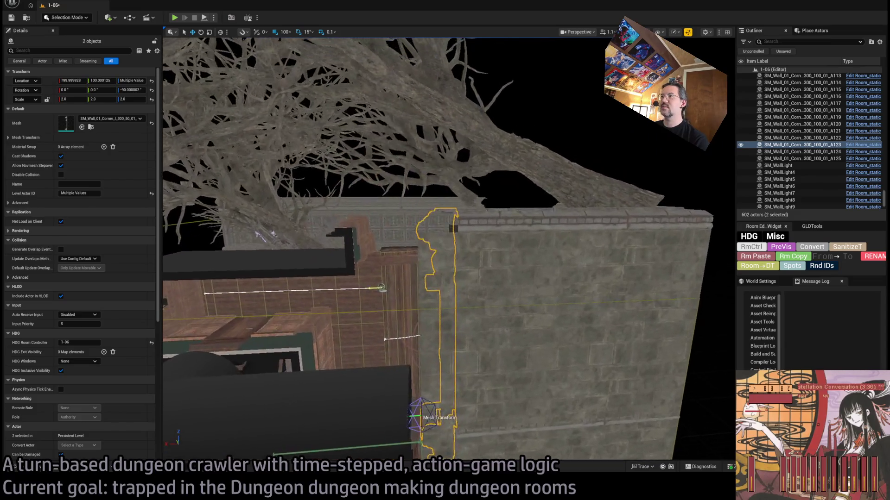
mouse_move(336, 222)
left_mouse_down()
mouse_move(403, 139)
mouse_move(422, 132)
mouse_move(403, 158)
mouse_move(417, 137)
left_mouse_up()
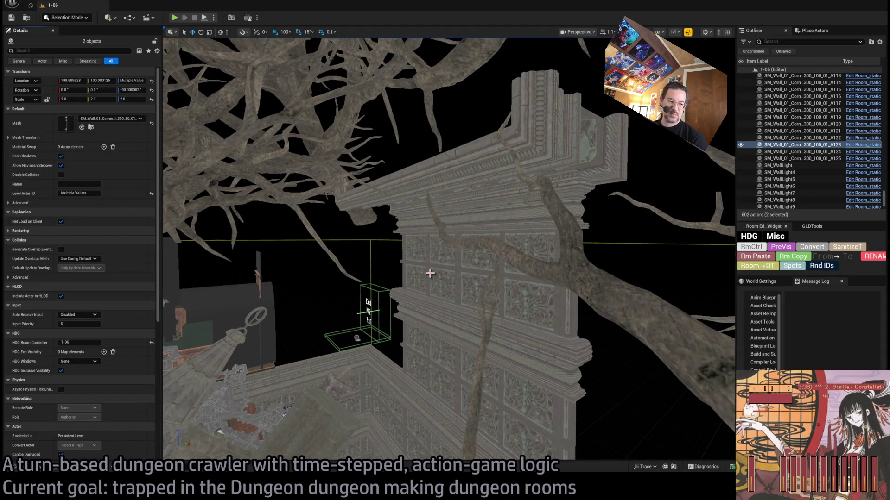
left_click_drag(365, 379, 378, 363)
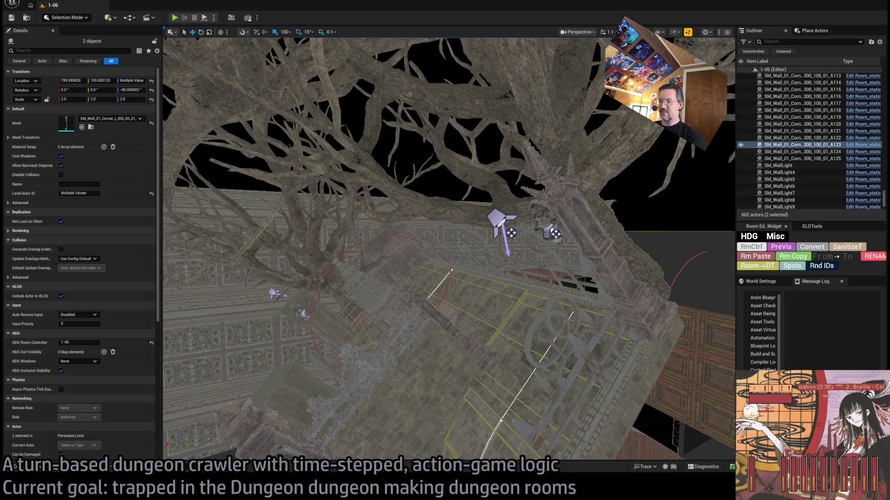
key("alt+Tab")
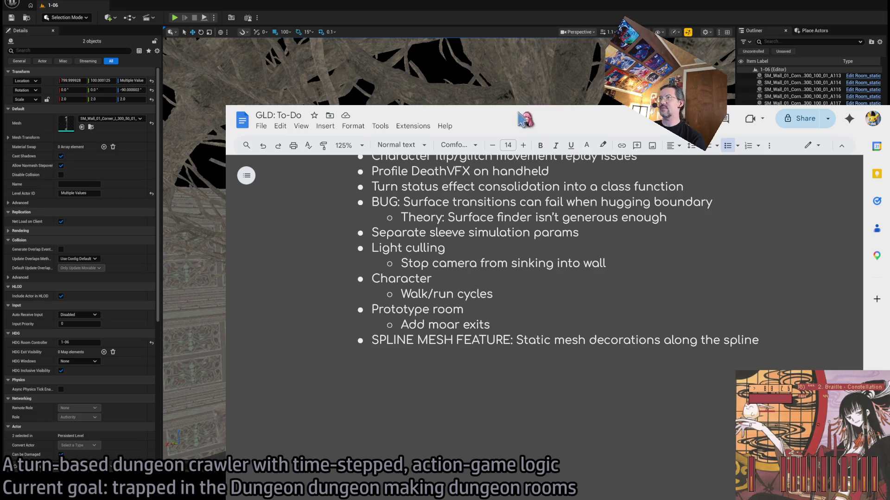
Switch from the GLD: To-Do document to the browser showing the BRB screen playlist
key("alt+Tab")
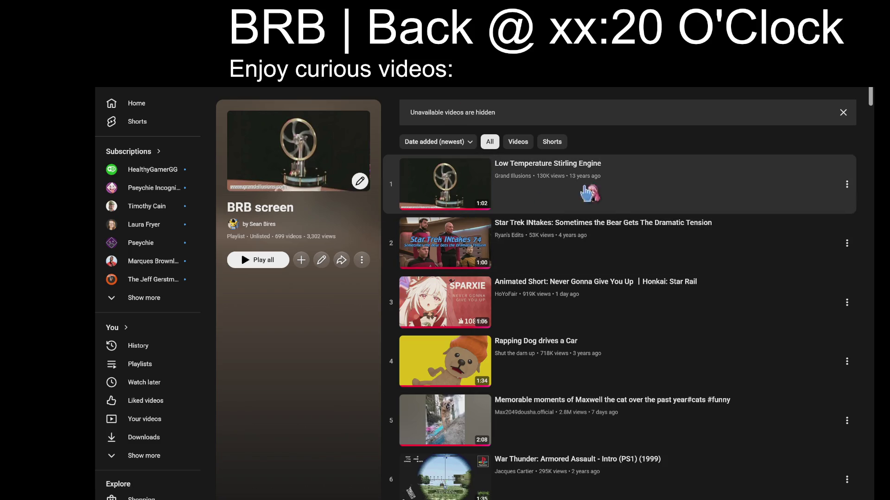
Play the Low Temperature Stirling Engine video in theater view, shrink the browser window, and shuffle the playlist
left_click(654, 188)
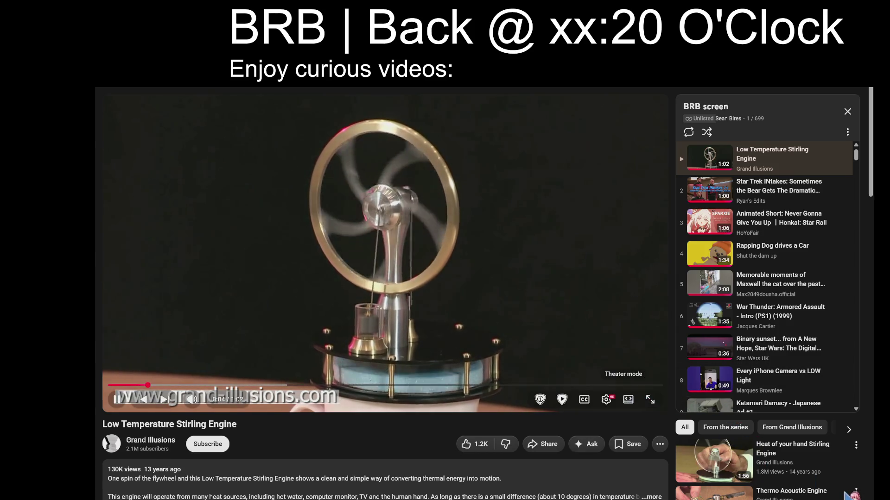
left_click(633, 402)
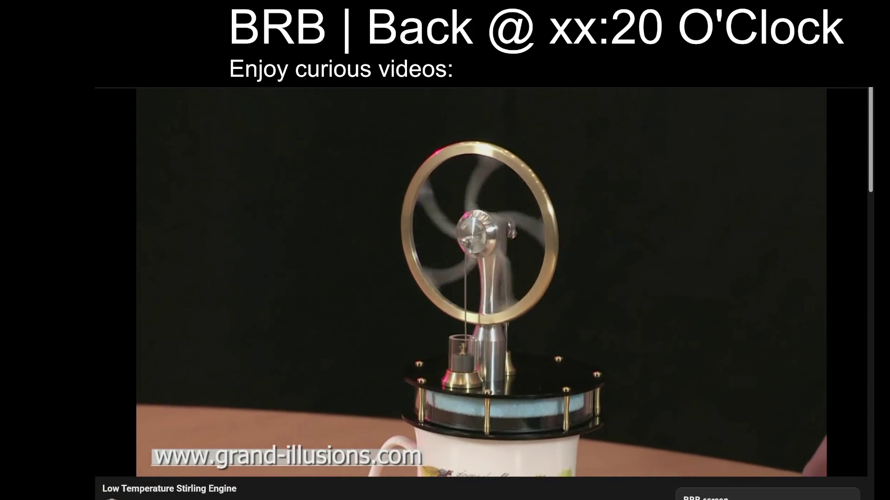
left_click_drag(870, 499, 857, 493)
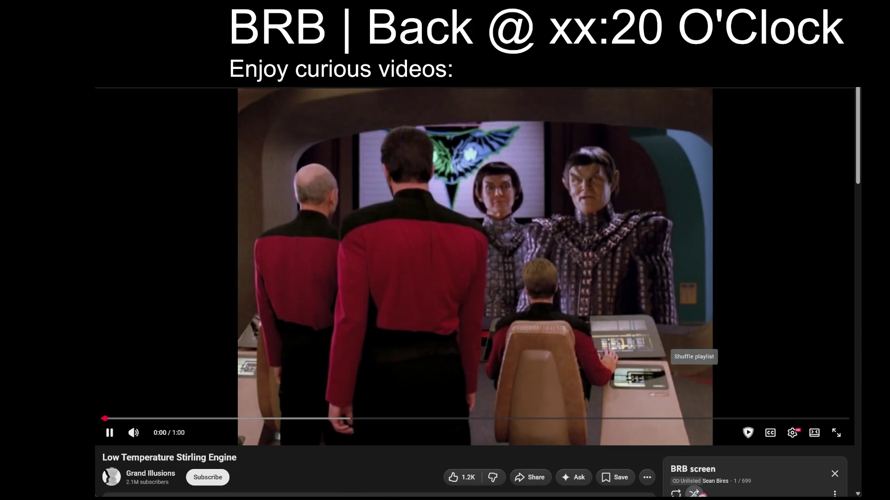
left_click(693, 493)
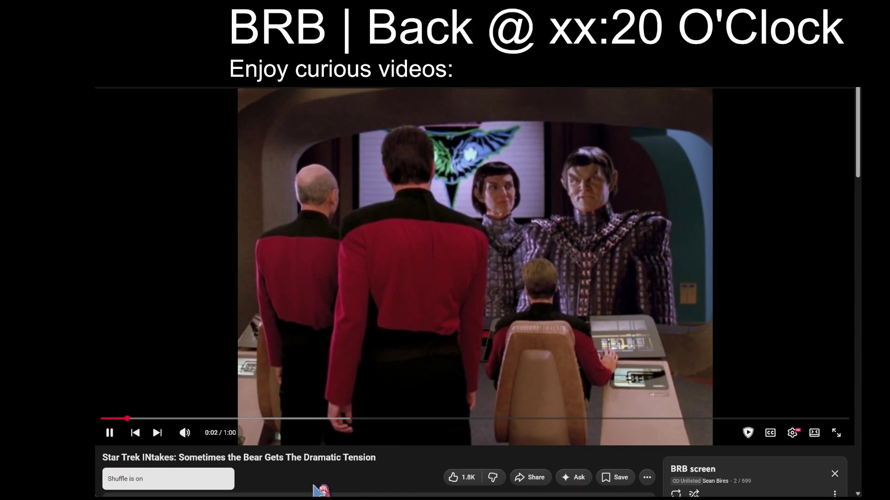
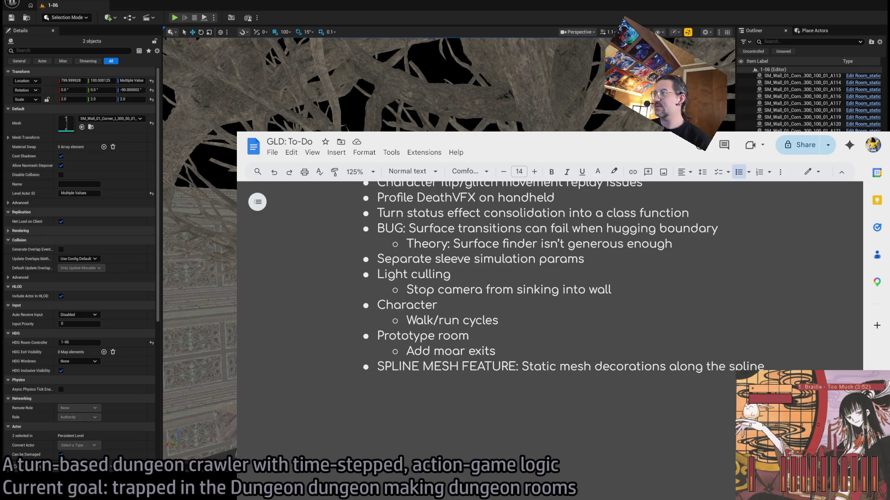
Return to level 1-06 and select the wall panel in front of the Exit door
left_click(836, 132)
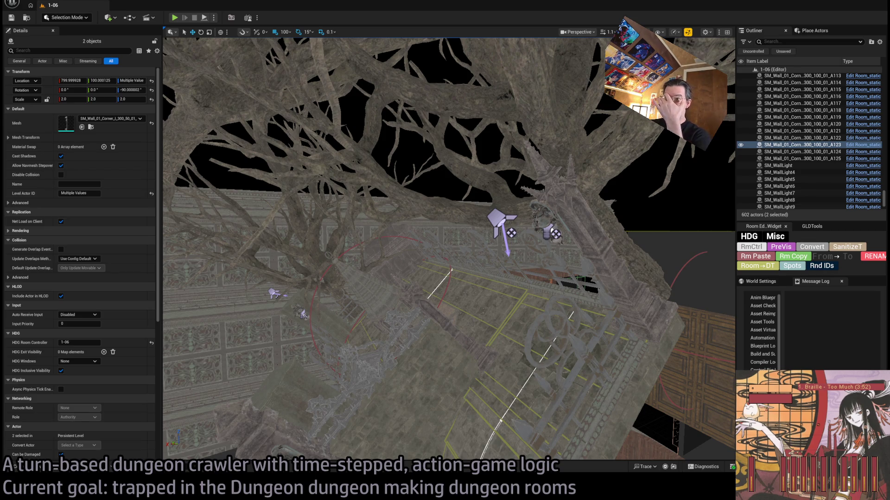
key("f")
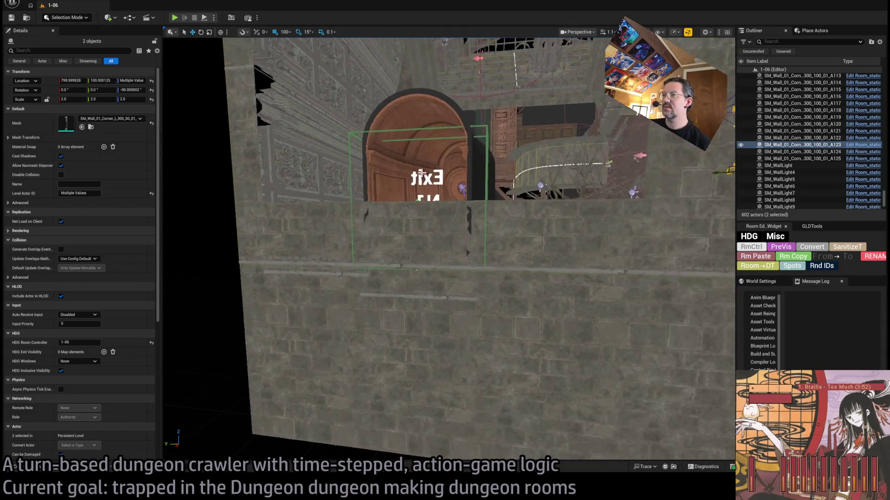
left_click(420, 222)
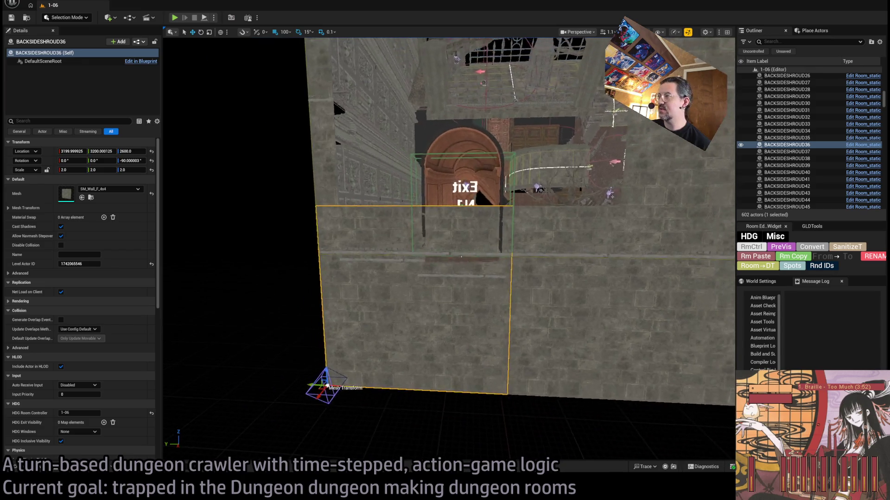
Turn on the PreVis exit outlines and fly behind the wall to its shroud panels
left_click(776, 250)
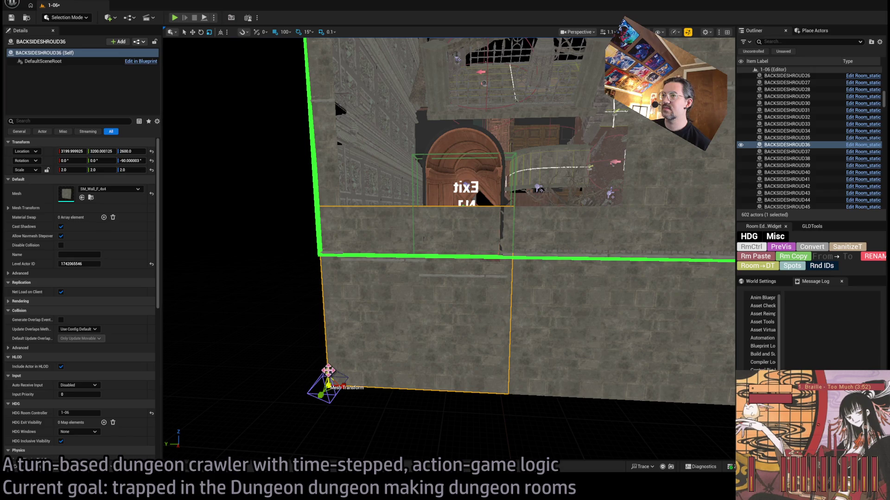
mouse_move(379, 318)
left_mouse_down()
mouse_move(366, 250)
mouse_move(350, 234)
left_mouse_up()
left_click(464, 347)
mouse_move(463, 347)
left_mouse_down()
mouse_move(431, 341)
mouse_move(413, 319)
mouse_move(494, 309)
left_mouse_up()
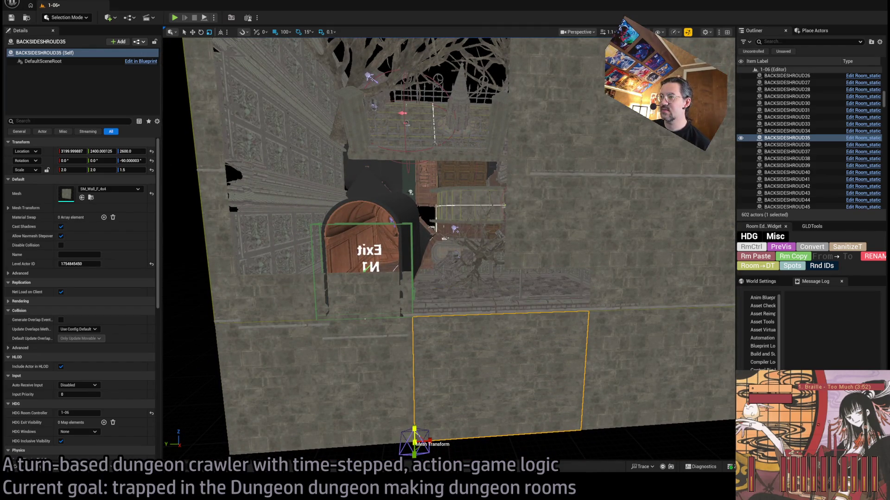
Lower shroud panel BACKSIDESHROUD30 from height 3400 to 3200
left_click(368, 377)
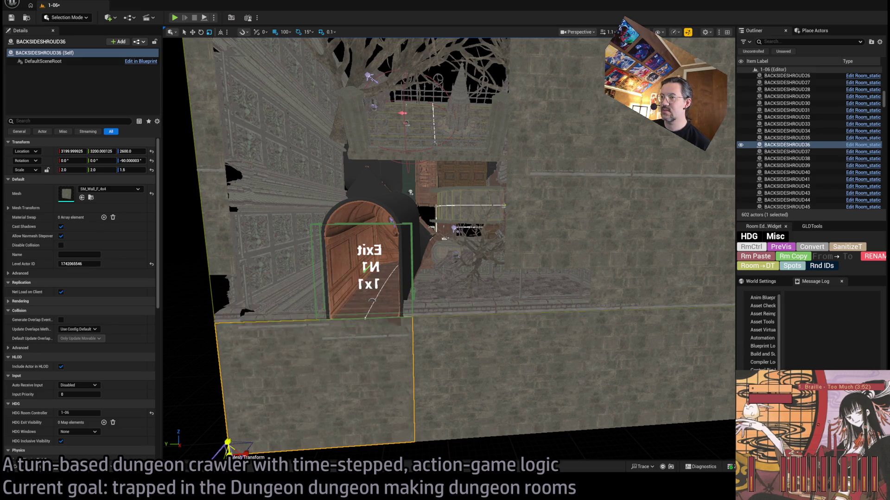
mouse_move(444, 238)
left_mouse_down()
mouse_move(444, 220)
mouse_move(448, 363)
left_mouse_up()
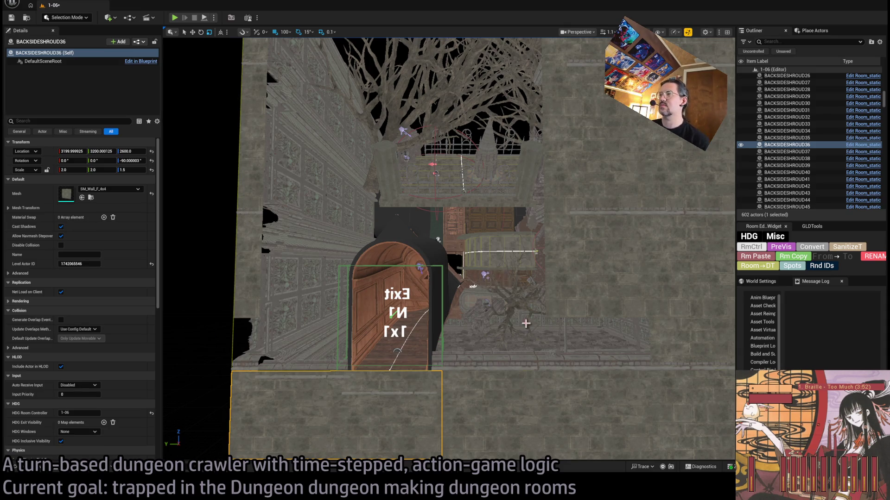
left_click(512, 330)
left_click_drag(546, 310, 533, 269)
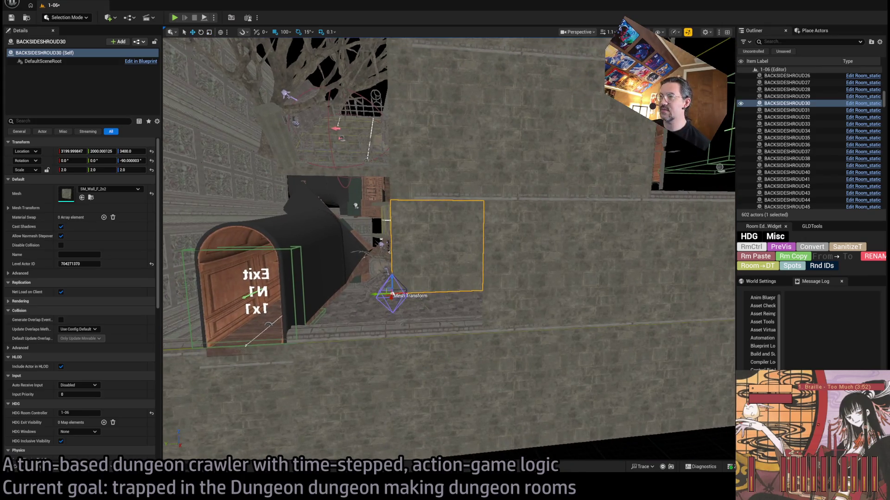
left_click_drag(399, 283, 399, 323)
scroll(399, 323, "down", 5)
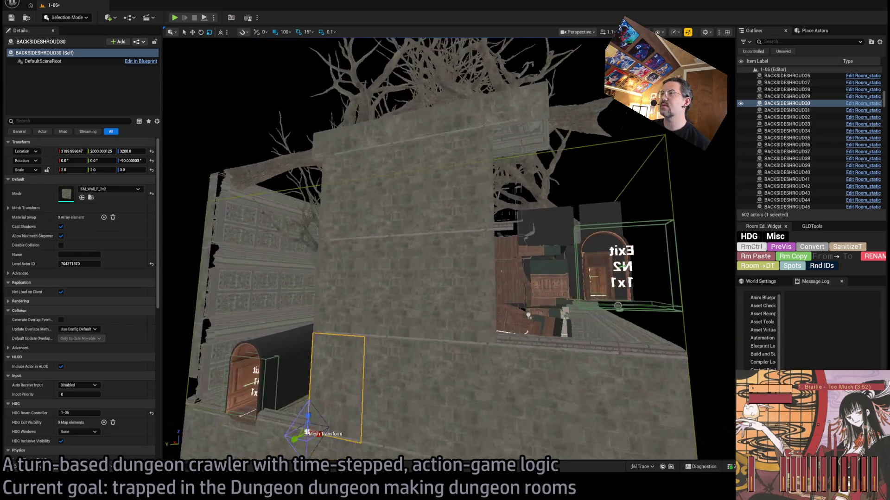
Select and frame the stacked shroud panels 27-29, then clear the selection
left_click(481, 258)
left_click(494, 206)
left_click(486, 301)
left_click(374, 287)
left_click(374, 208, "ctrl")
left_click(380, 245, "ctrl")
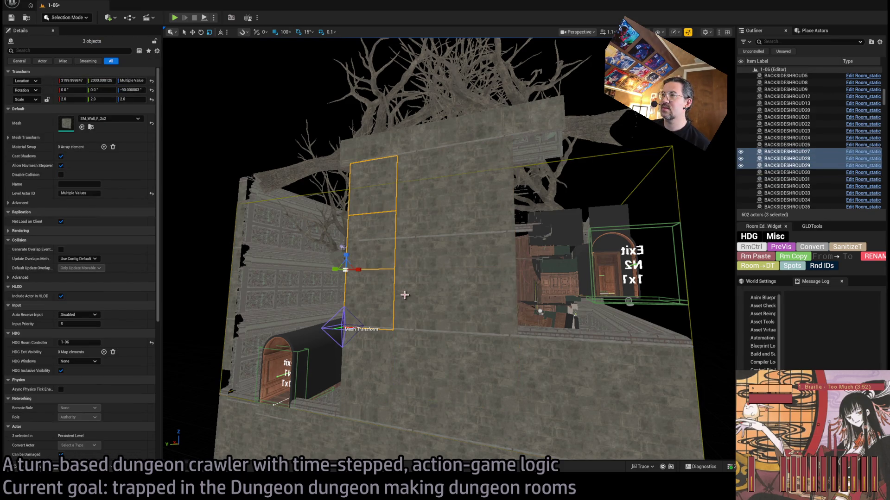
key("f")
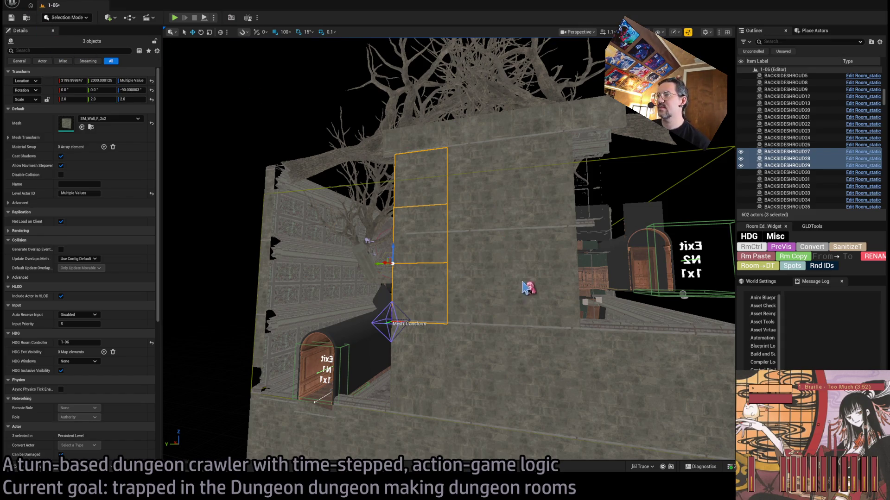
key("Escape")
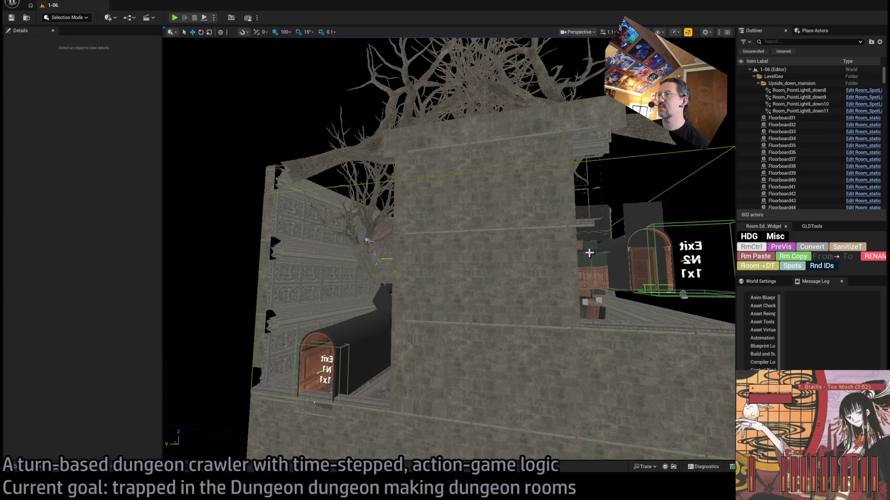
Try duplicating the three stacked wall panels sideways, then delete the copies
scroll(577, 254, "down", 3)
left_click(334, 190)
left_click(378, 185)
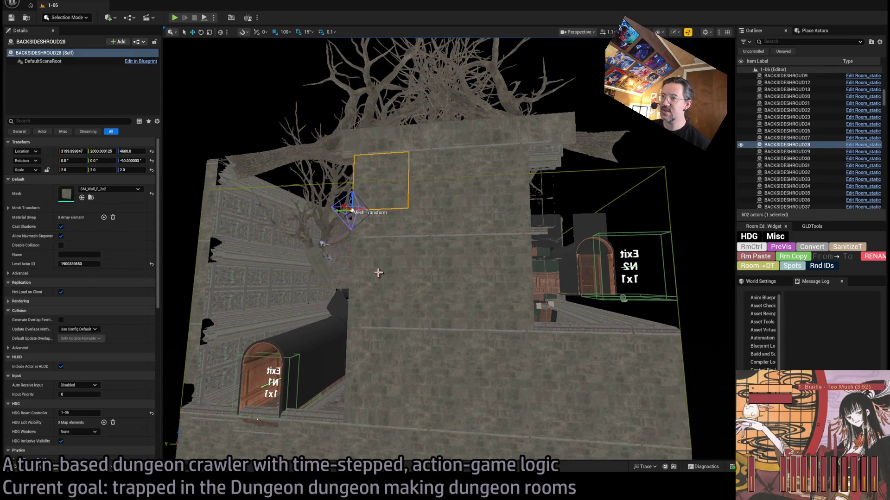
left_click(369, 306, "ctrl")
left_click(376, 245, "ctrl")
left_click_drag(339, 269, 517, 284)
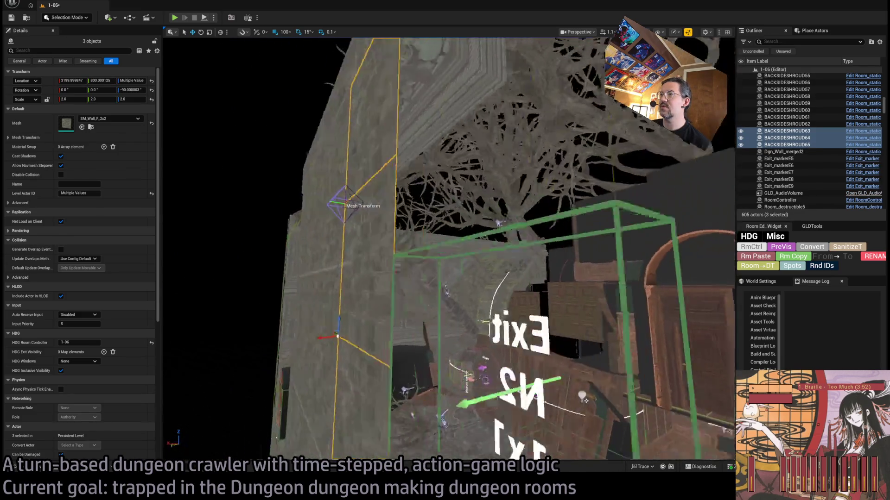
key("Delete")
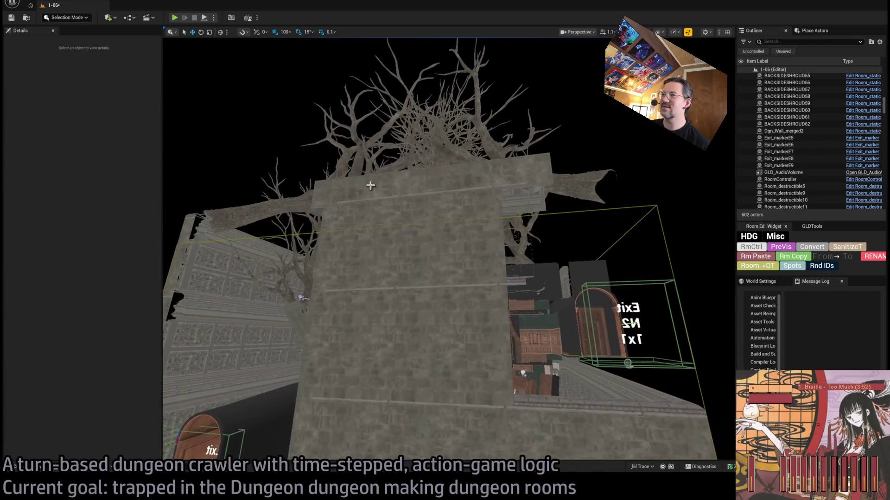
Select the upper narrow wall strip at the tower edge
left_click(322, 246)
left_click(372, 184)
key("f")
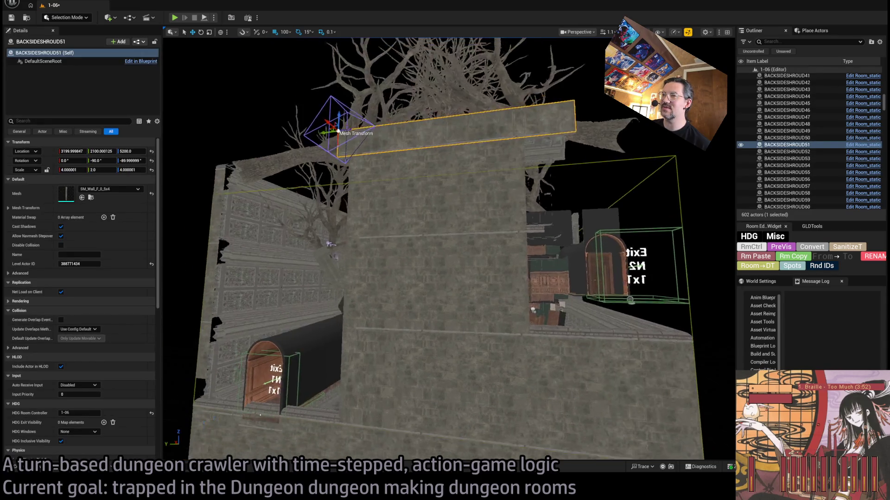
left_click(282, 222)
left_click(277, 296, "ctrl")
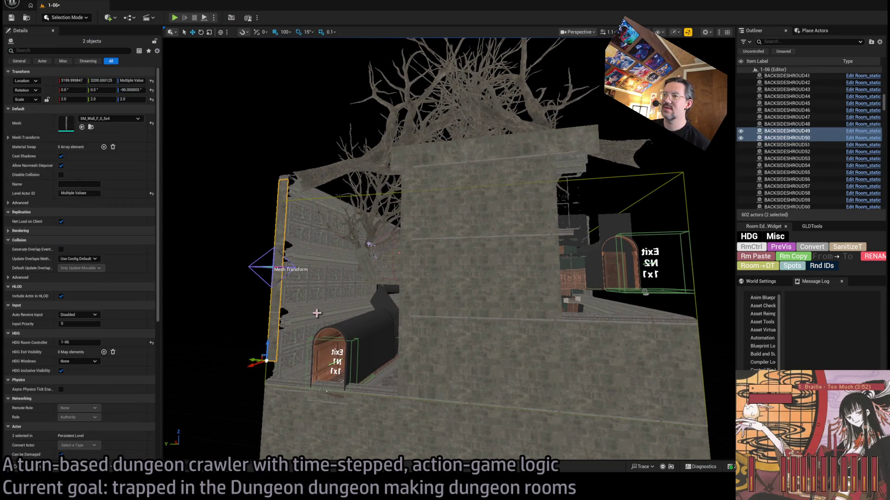
left_click(284, 273)
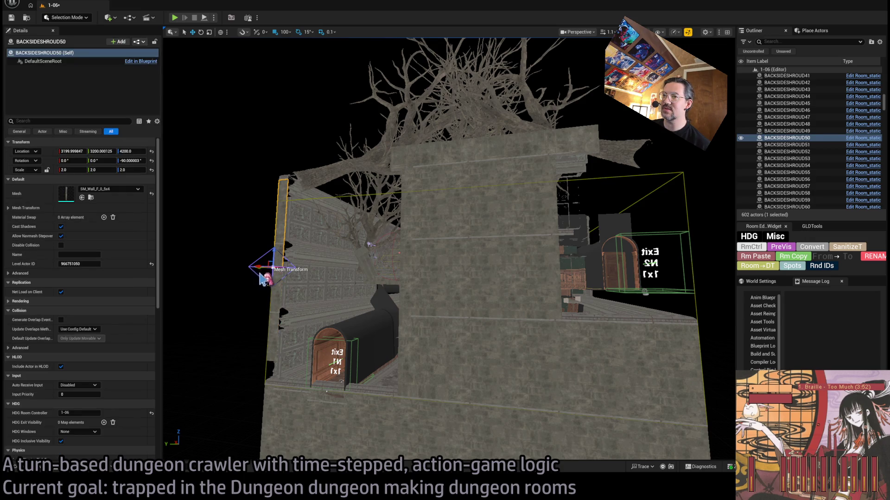
Copy the narrow strip beside Exit N2, lower it to 3800, and scale it 4.0 wide, 3.0 tall
left_click_drag(269, 234, 538, 242, "alt")
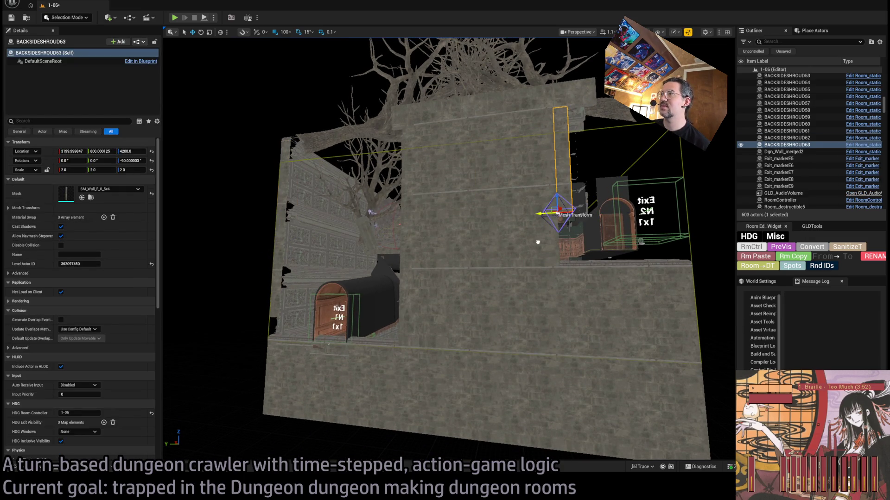
mouse_move(557, 197)
left_mouse_down()
mouse_move(558, 249)
mouse_move(592, 267)
left_mouse_up()
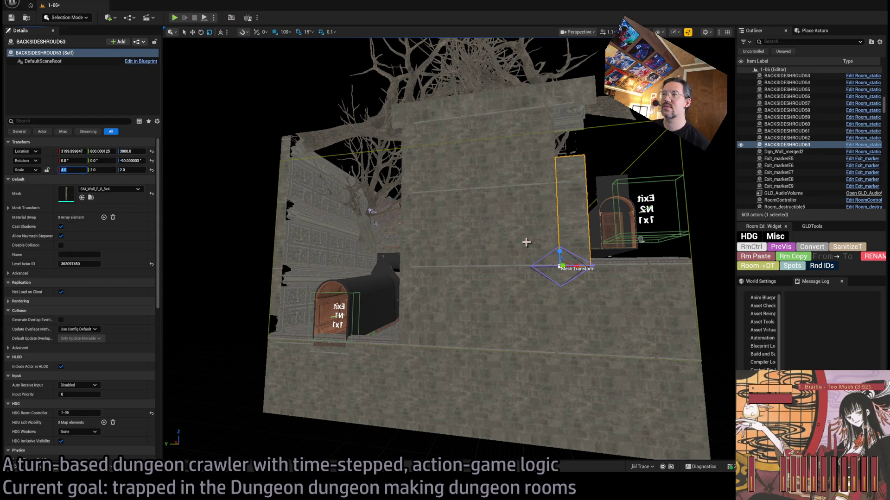
key("Tab")
key("Tab")
type("3")
key("Return")
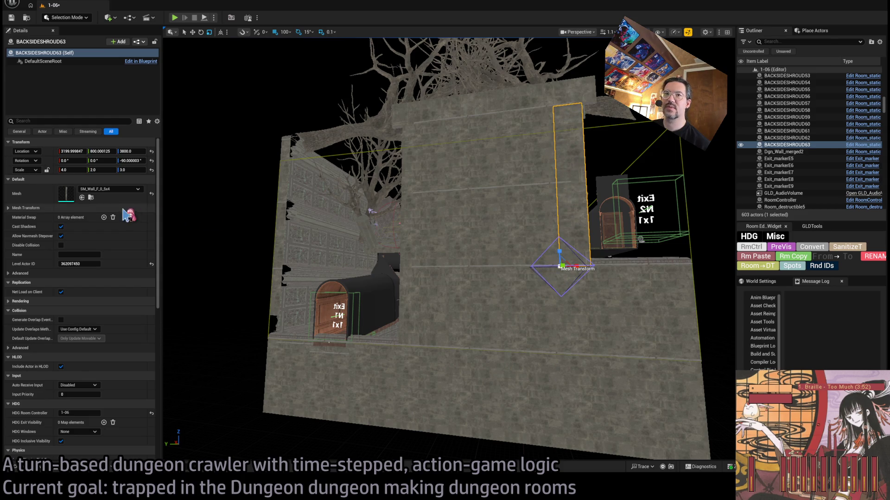
Orbit around the stretched strip to check coverage and select the strip beside Exit N1
left_click_drag(323, 219, 337, 181)
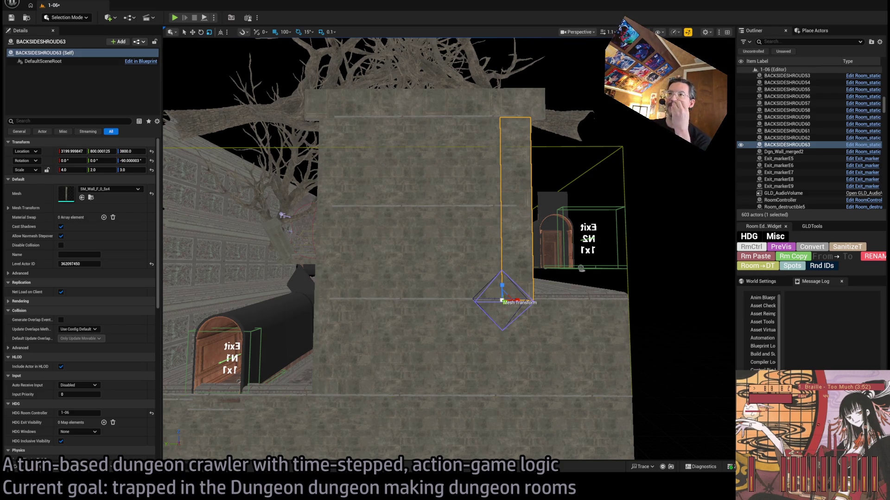
mouse_move(485, 163)
left_mouse_down()
mouse_move(545, 141)
mouse_move(433, 247)
left_mouse_up()
left_click(433, 247)
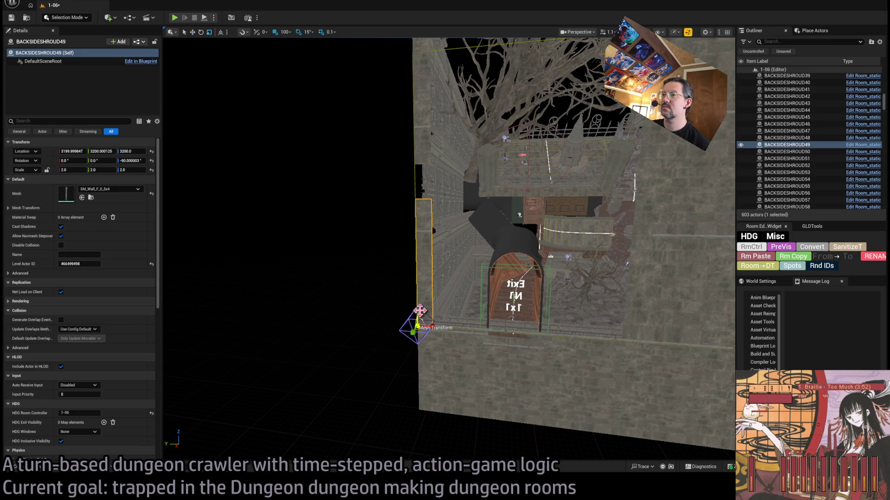
Select both narrow strips beside Exit N1, try X scale 3.0, delete them, then undo once
left_click(447, 180, "ctrl")
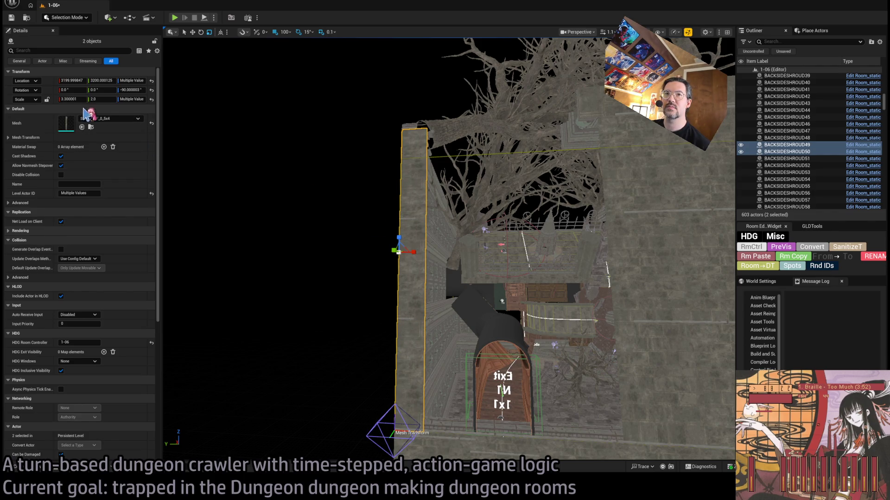
key("Return")
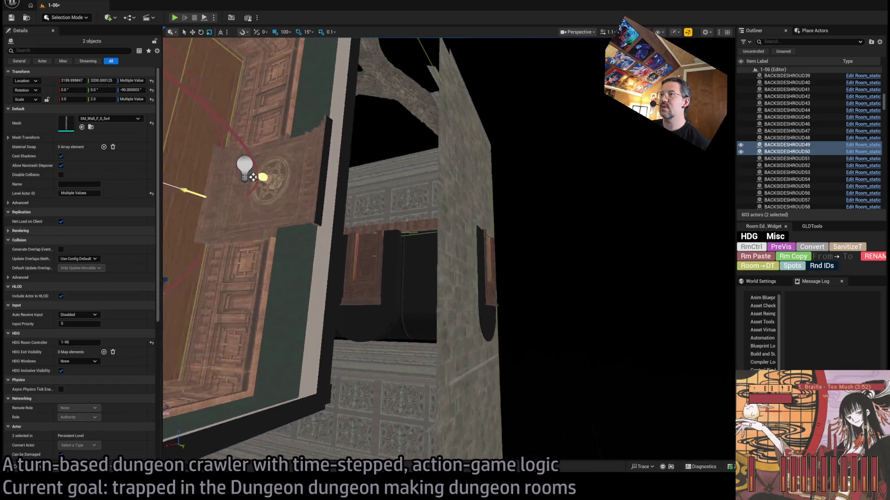
key("Delete")
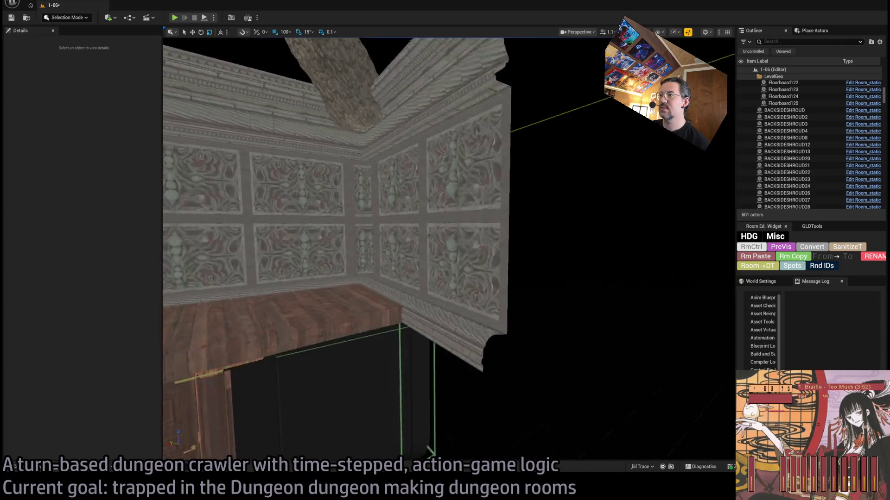
key("ctrl+z")
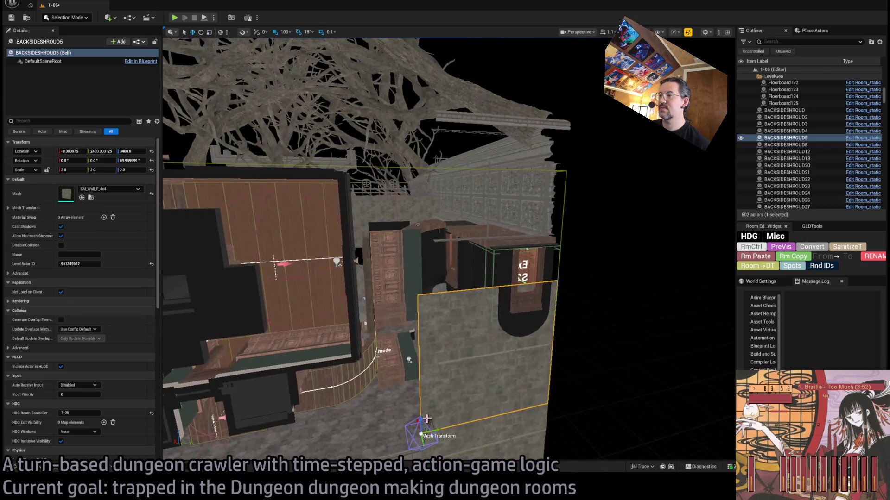
Raise a wall piece from 3400 to 4100 and duplicate two ornate corner pieces turned 180 degrees
left_click_drag(421, 419, 417, 240)
mouse_move(454, 288)
left_mouse_down()
mouse_move(460, 399)
mouse_move(406, 346)
mouse_move(420, 359)
left_mouse_up()
left_click(416, 356)
left_click(426, 377, "ctrl")
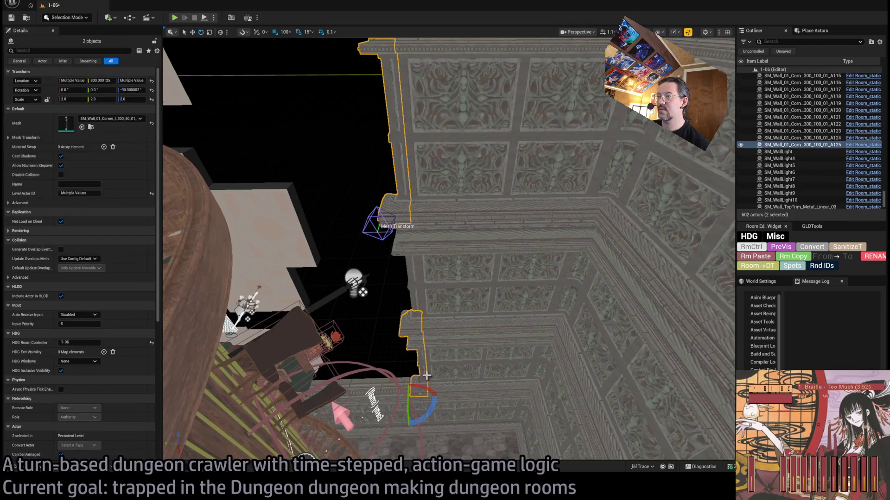
mouse_move(432, 416)
left_mouse_down()
mouse_move(403, 376)
mouse_move(428, 327)
mouse_move(327, 325)
mouse_move(423, 255)
left_mouse_up()
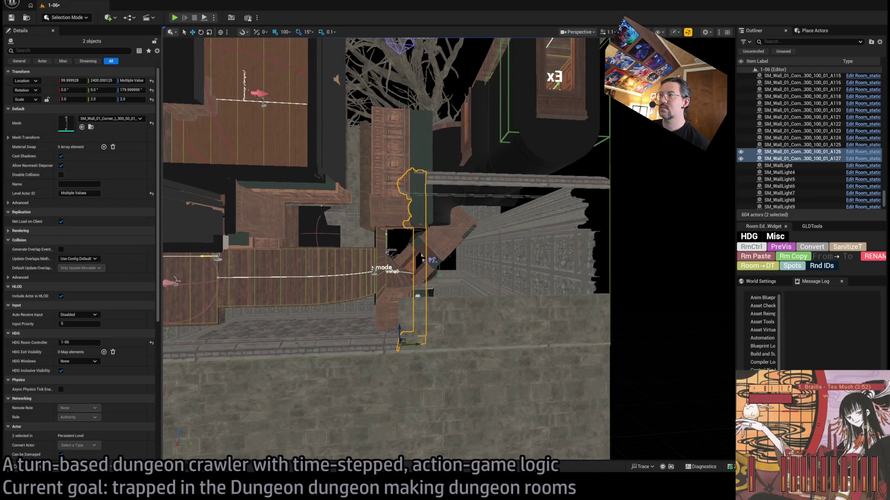
Duplicate the floor-level shroud panel upward as BACKSIDESHROUD6 and shift it 100 units along Y to 2500
left_click(463, 324)
scroll(510, 324, "down", 3)
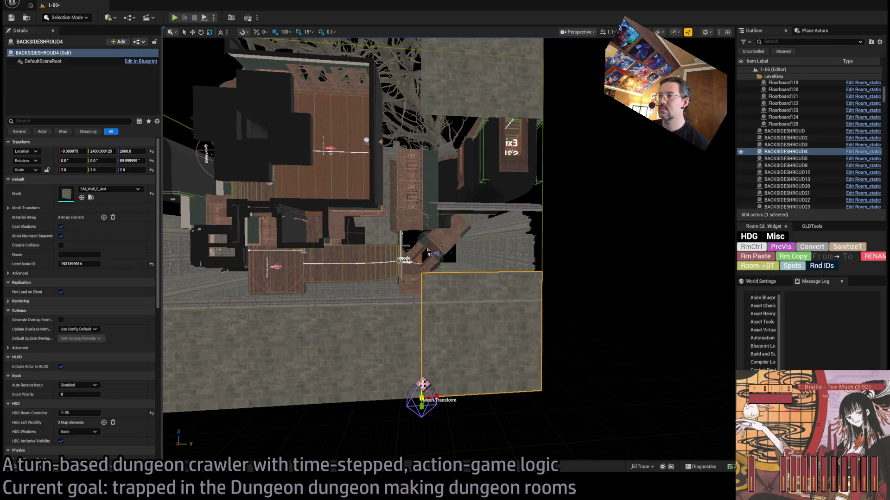
left_click_drag(427, 384, 426, 340)
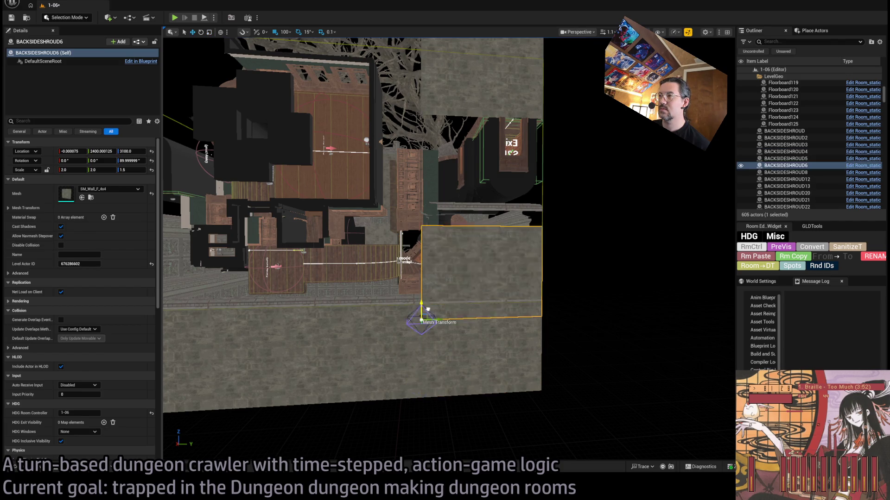
key("f")
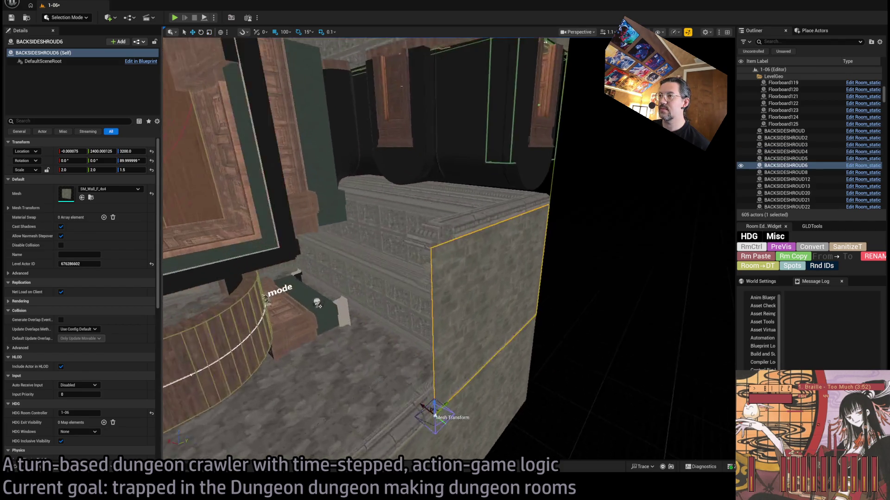
key("w")
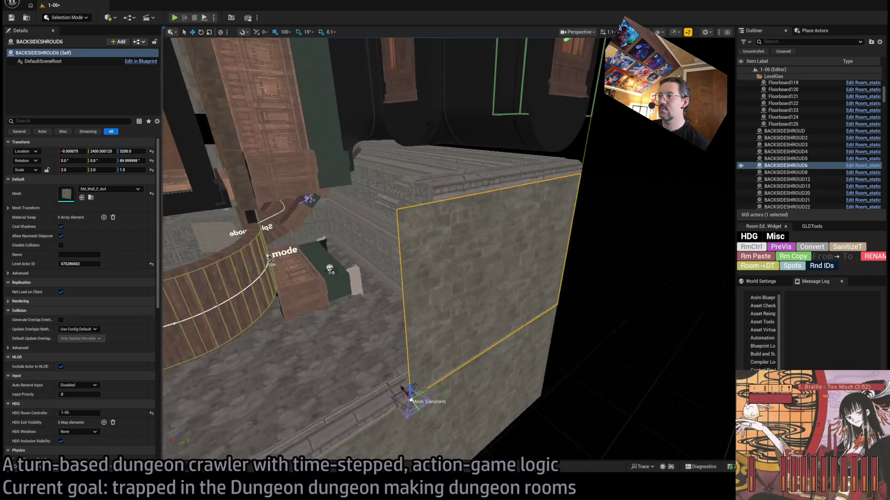
key("f")
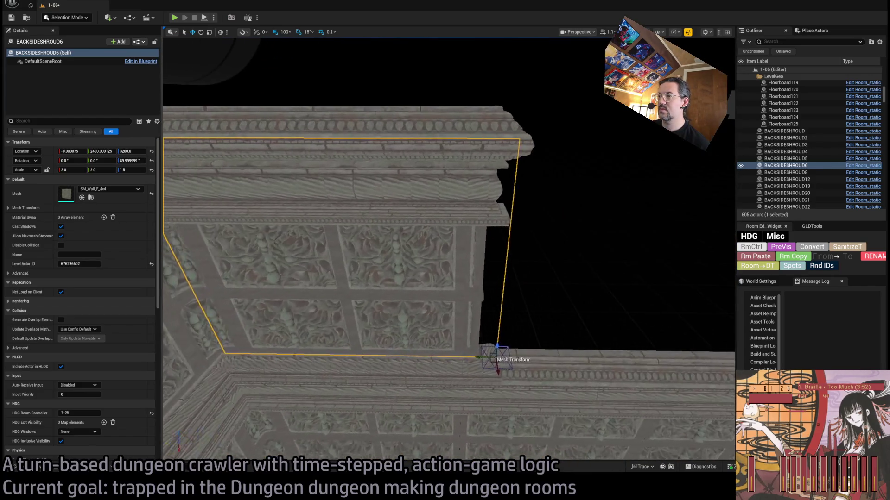
key("w")
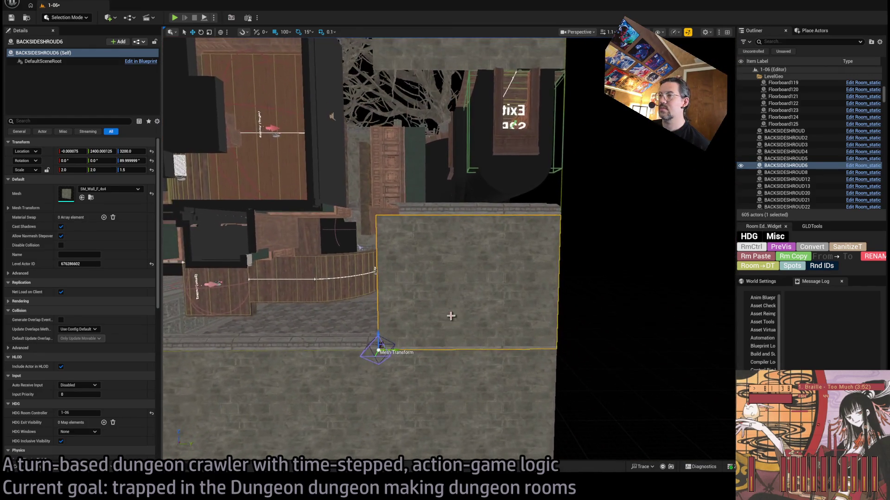
left_click_drag(390, 350, 404, 348)
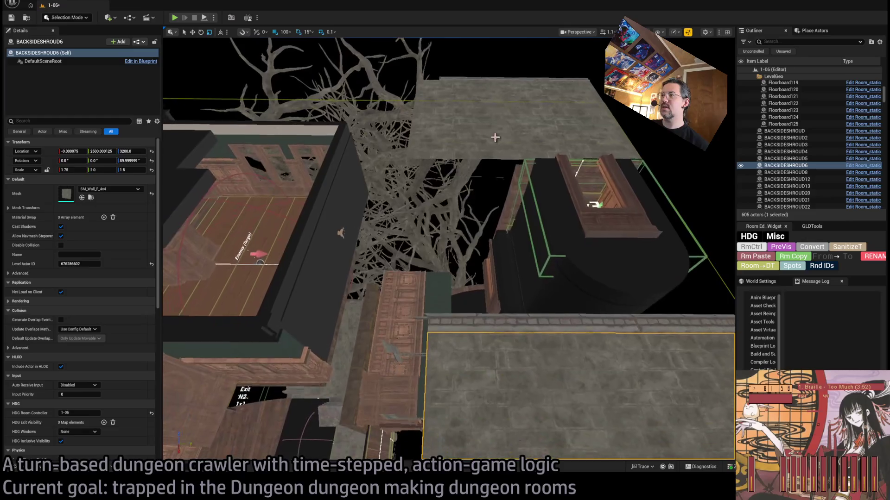
Duplicate the upper stone shroud wall downward, swap its mesh to SM_Wall_4x0_5, and set Z scale 2
left_click(503, 144)
left_click_drag(407, 147, 407, 164)
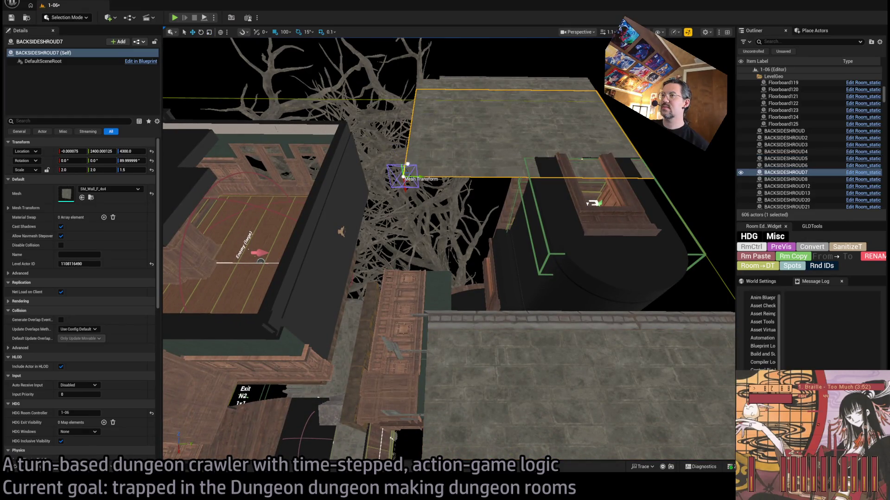
left_click(82, 197)
left_click(107, 375)
right_click(366, 251)
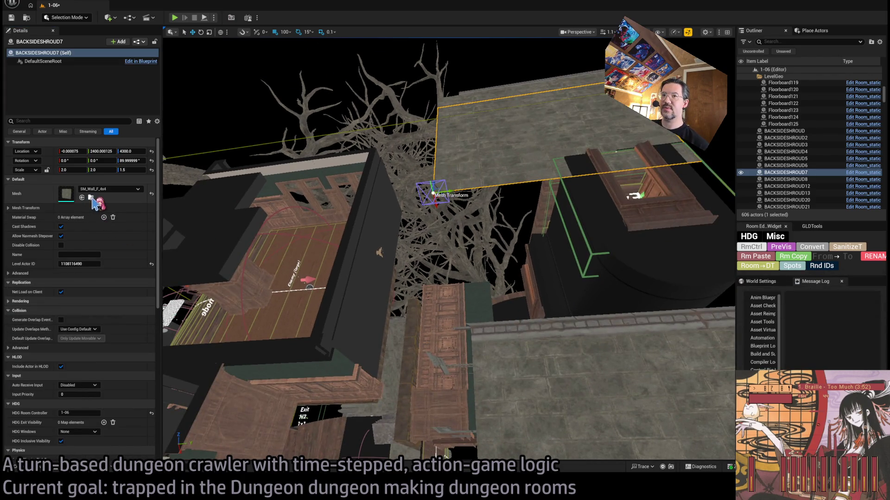
left_click(91, 197)
left_click(82, 197)
left_click(138, 219)
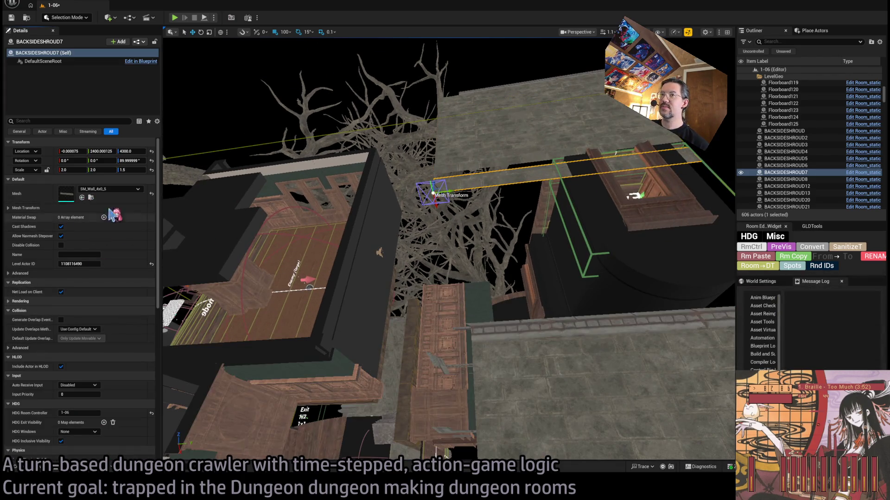
left_click(128, 170)
type("2")
key("Return")
Rotate the strip over the corridor doorway, raise it 5 units to 4405, and save the level
mouse_move(435, 190)
left_mouse_down()
mouse_move(407, 225)
mouse_move(413, 216)
mouse_move(384, 193)
left_mouse_up()
key("f")
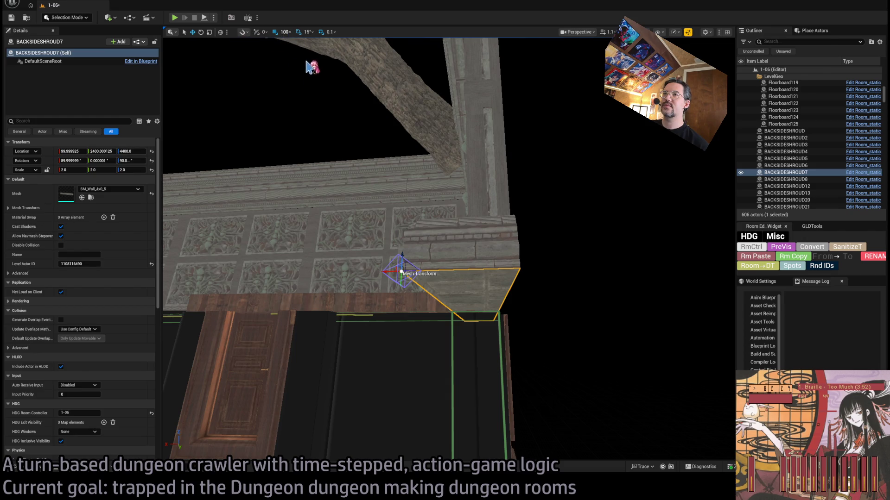
left_click_drag(403, 254, 403, 250)
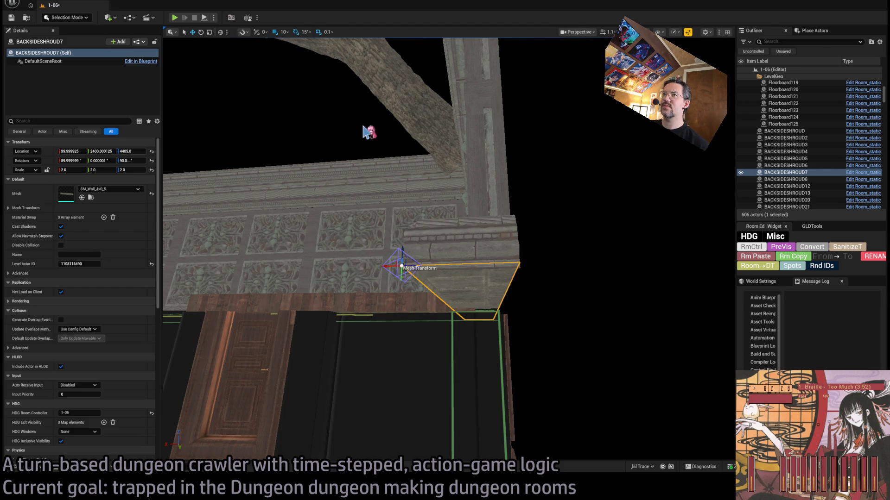
key("ctrl+s")
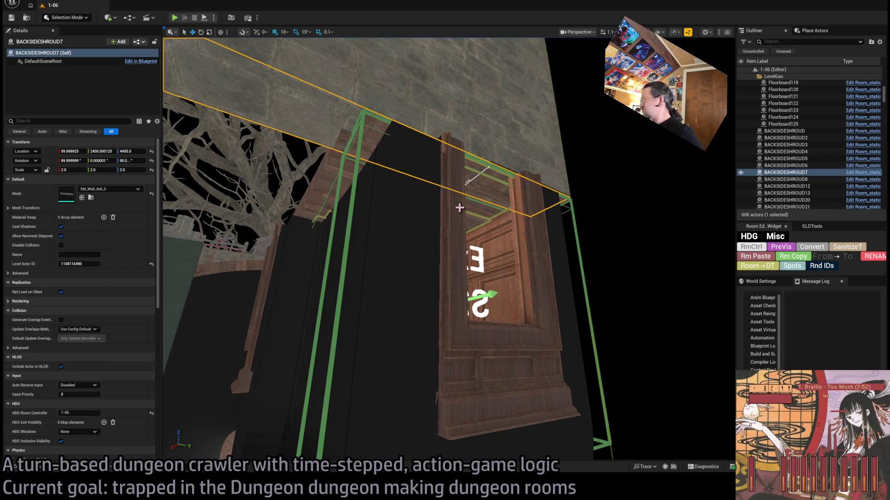
Select the corridor connection piece, big cylinder door, Door_4, and the surrounding arch walls
mouse_move(460, 208)
left_mouse_down()
mouse_move(357, 244)
mouse_move(367, 254)
mouse_move(481, 262)
mouse_move(566, 241)
mouse_move(533, 319)
mouse_move(473, 251)
mouse_move(445, 274)
left_mouse_up()
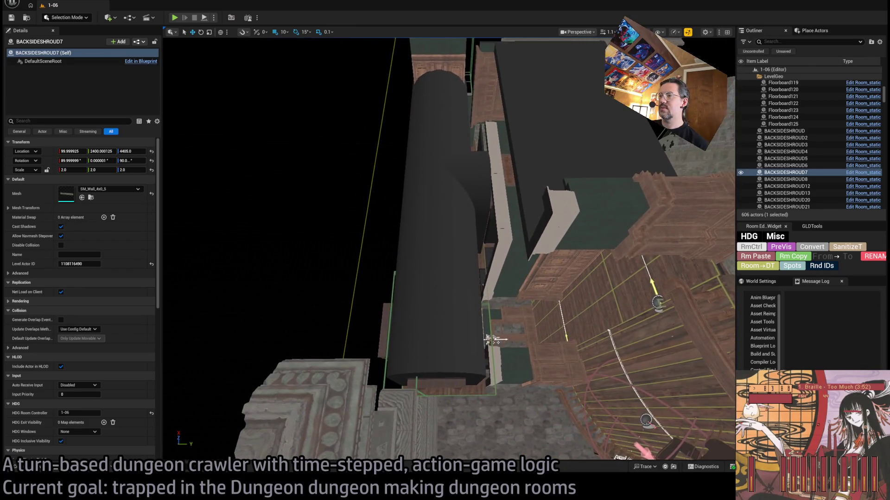
left_click(496, 336)
left_click(446, 320, "ctrl")
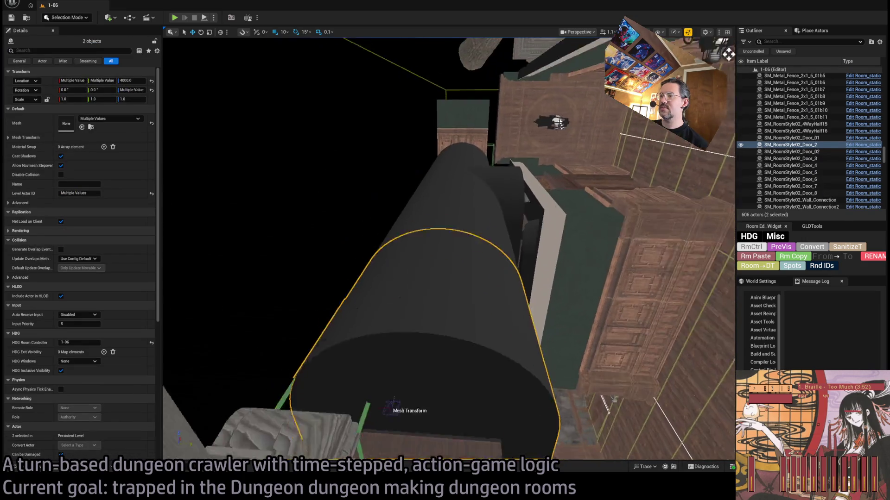
key("f")
left_click(489, 307, "ctrl")
key("f")
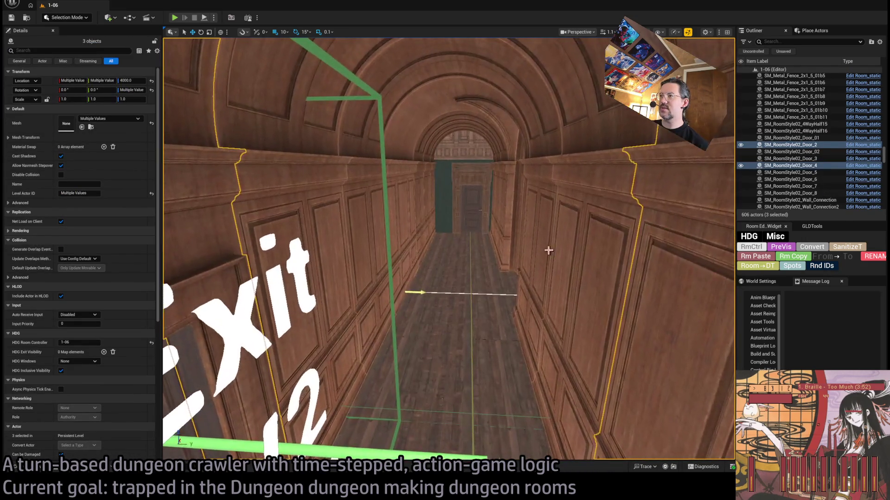
left_click(506, 269, "ctrl")
left_click(422, 210, "ctrl")
left_click(432, 200, "ctrl")
left_click(429, 153, "ctrl")
left_click(498, 158, "ctrl")
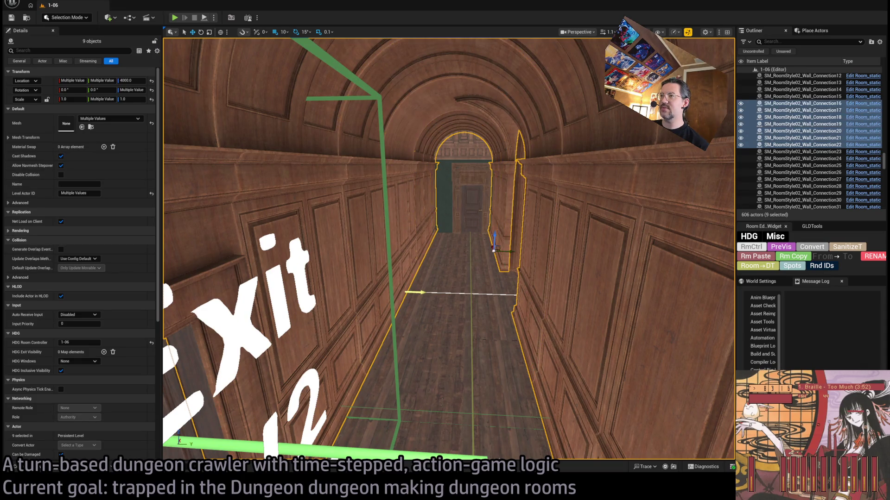
scroll(463, 232, "up", 5)
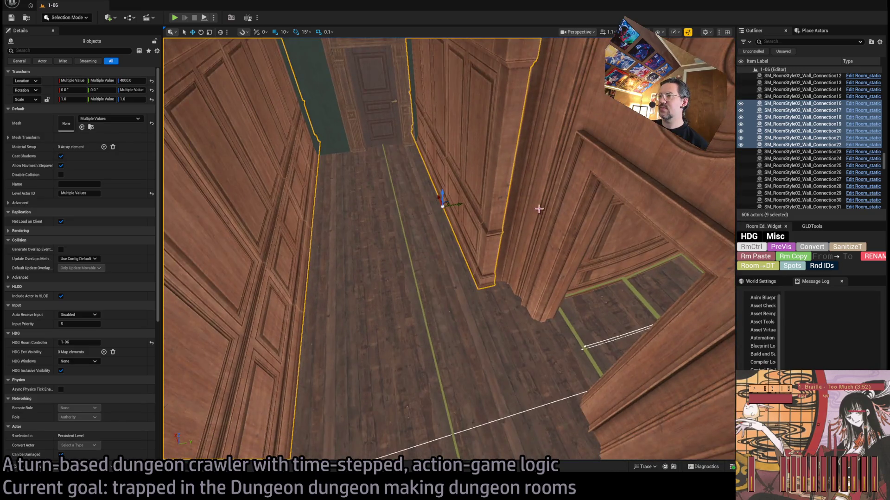
left_click(558, 227, "ctrl")
scroll(559, 227, "up", 5)
key("f")
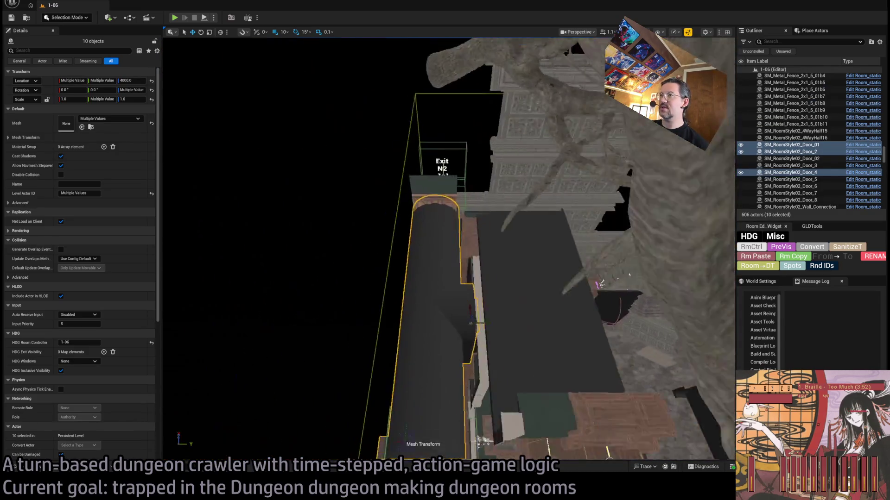
left_click_drag(497, 300, 559, 300)
key("ctrl+z")
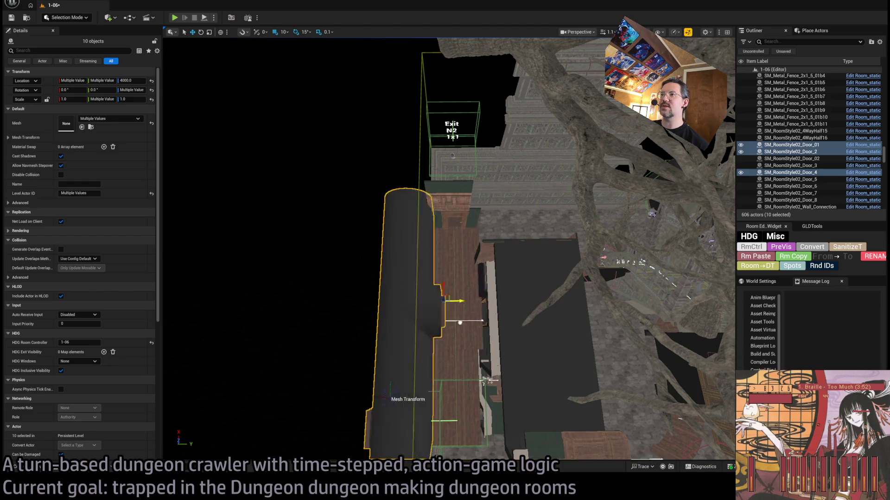
mouse_move(319, 59)
left_mouse_down()
mouse_move(384, 85)
mouse_move(349, 72)
left_mouse_up()
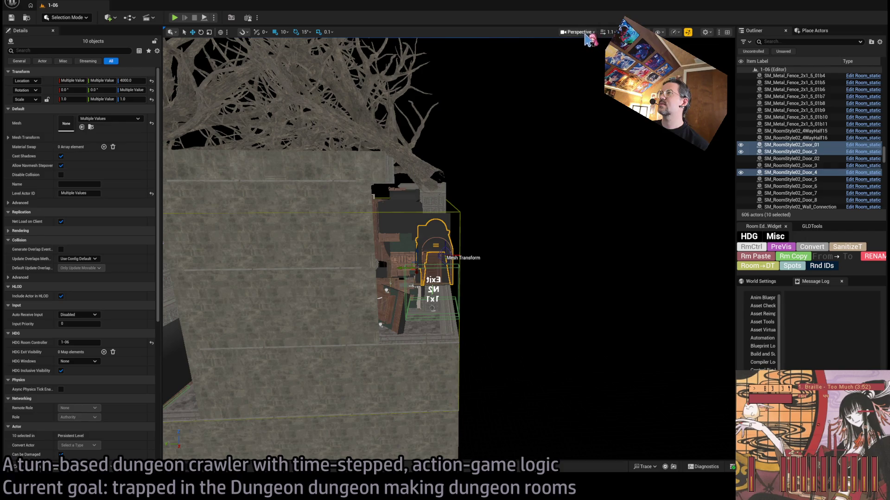
key("alt+j")
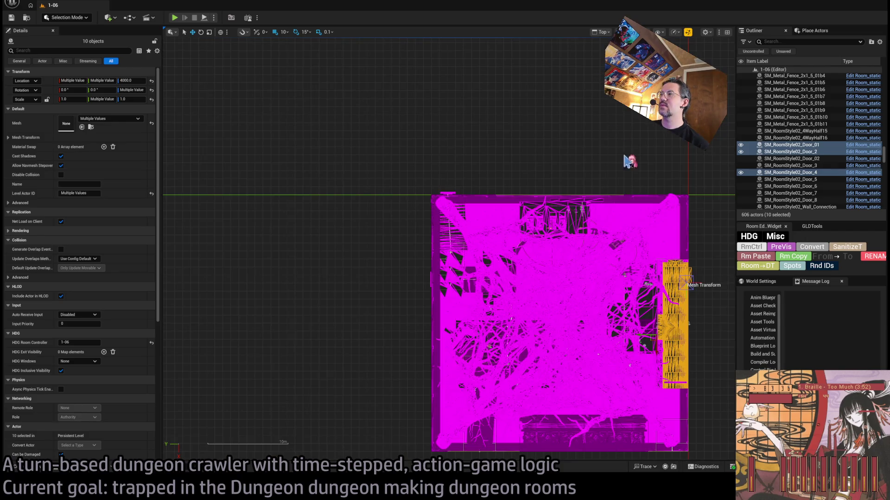
In the front orthographic view, slide the arched doorway pieces along X to line up with the room wall
key("alt+shift+j")
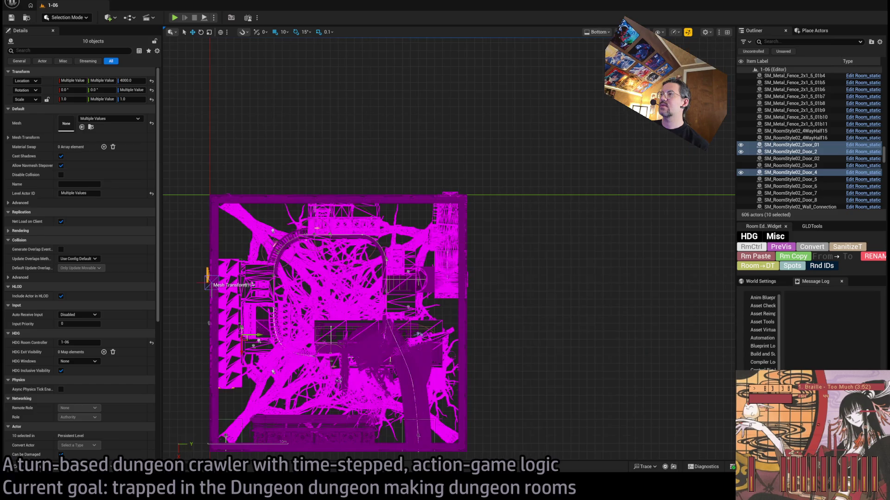
key("alt+k")
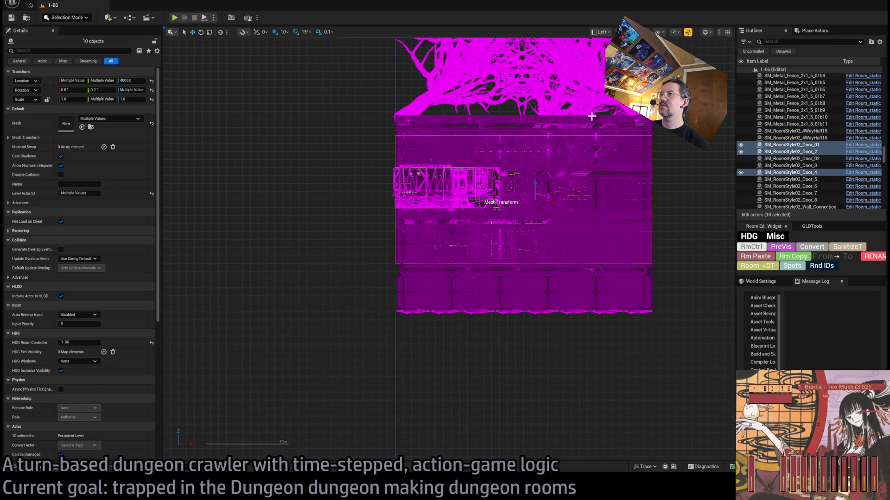
key("alt+shift+k")
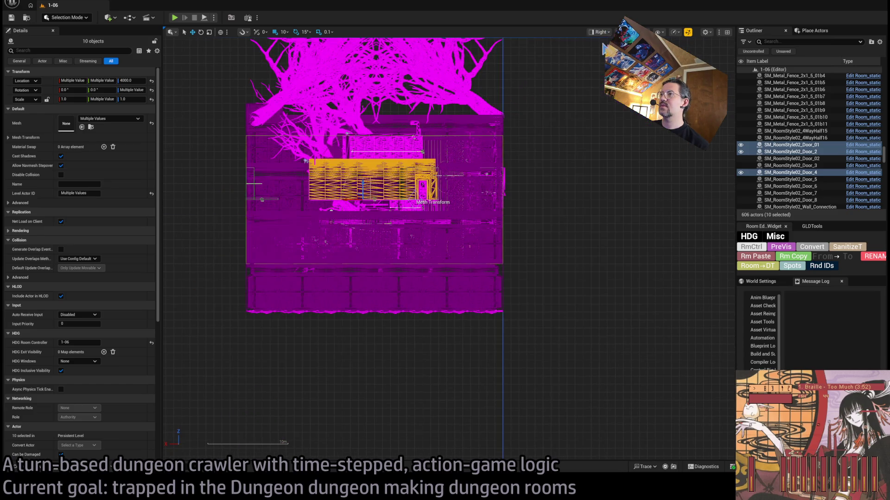
key("alt+h")
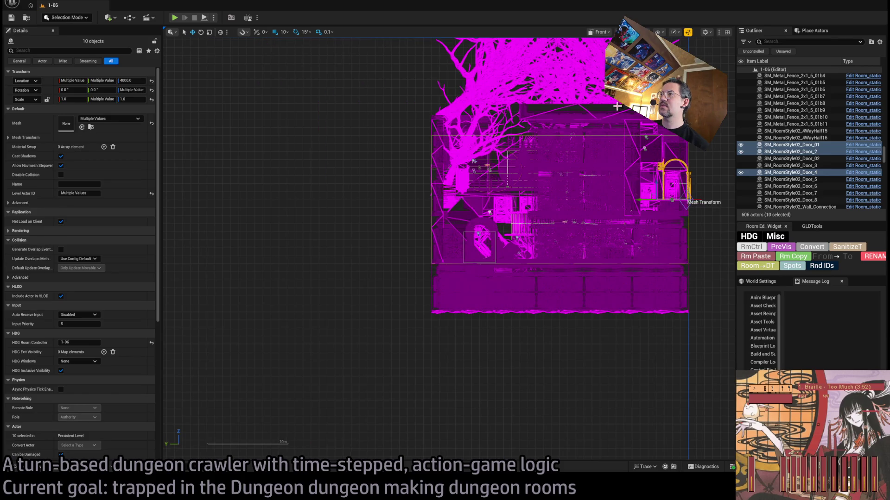
scroll(671, 191, "up", 3)
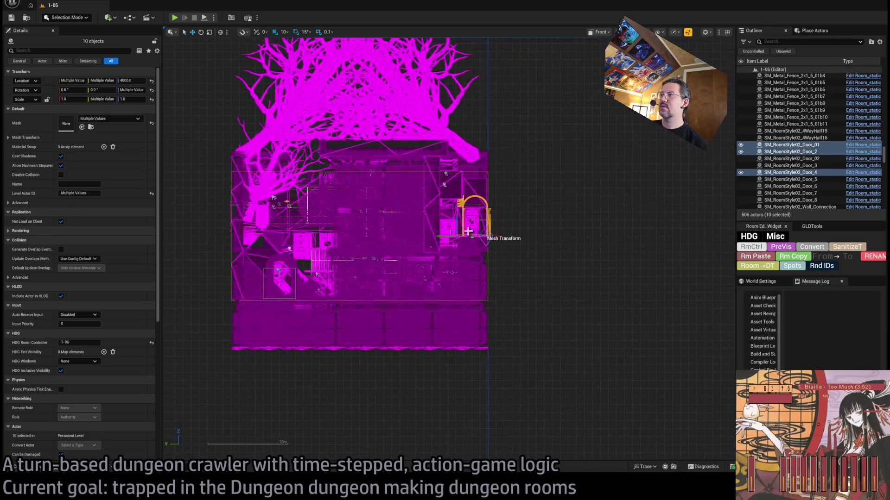
scroll(477, 231, "up", 3)
left_click_drag(378, 258, 363, 261)
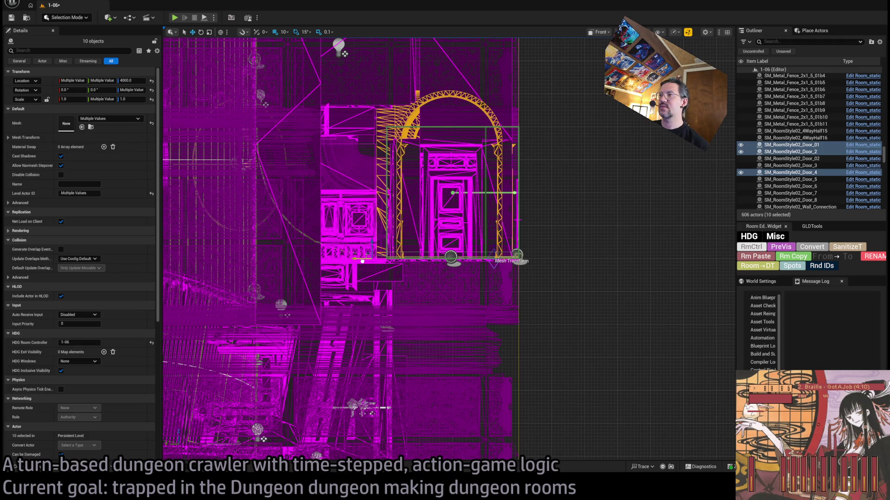
left_click_drag(362, 261, 364, 261)
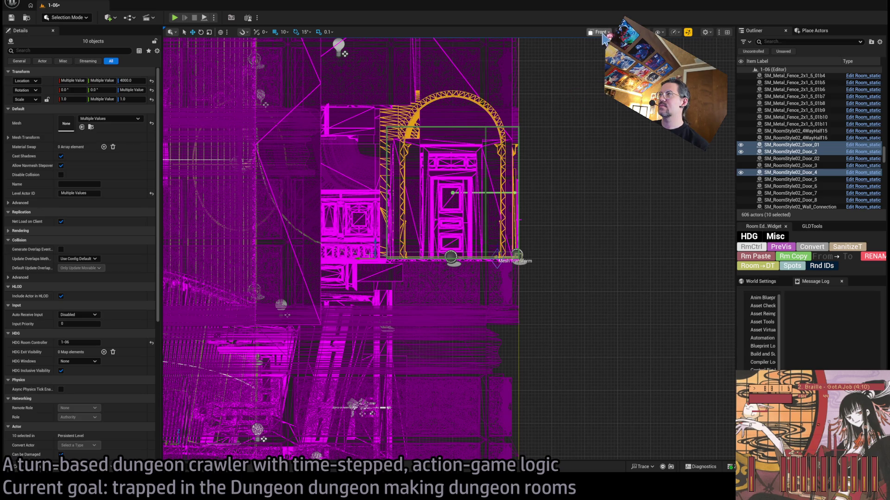
key("alt+g")
Select the corridor door, SM_CorridorWall_BigDoor_01 wall and Door_6 beside the arched doorway
left_click_drag(550, 181, 551, 180)
left_click_drag(481, 246, 517, 265)
left_click(491, 239)
left_click(491, 239)
left_click(552, 243)
left_click(400, 287, "ctrl")
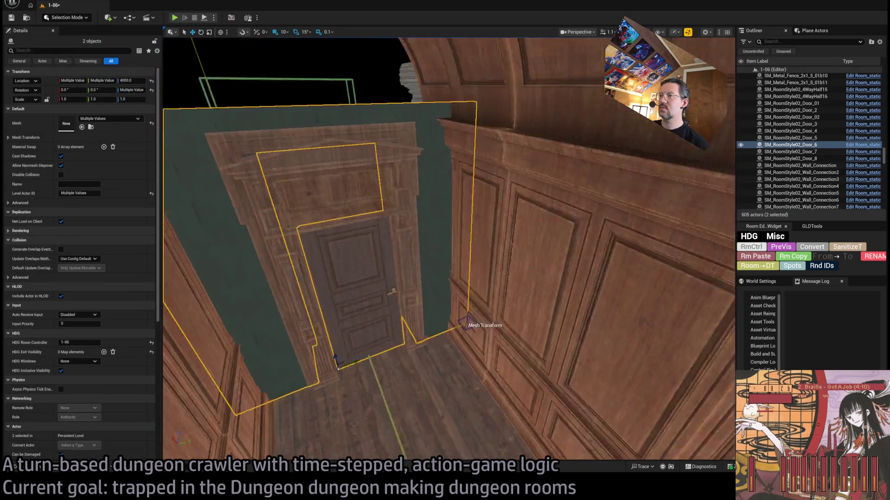
Drag the selected door into the green exit box, then select SM_CorridorWall_BigDoor_2 up close
key("f")
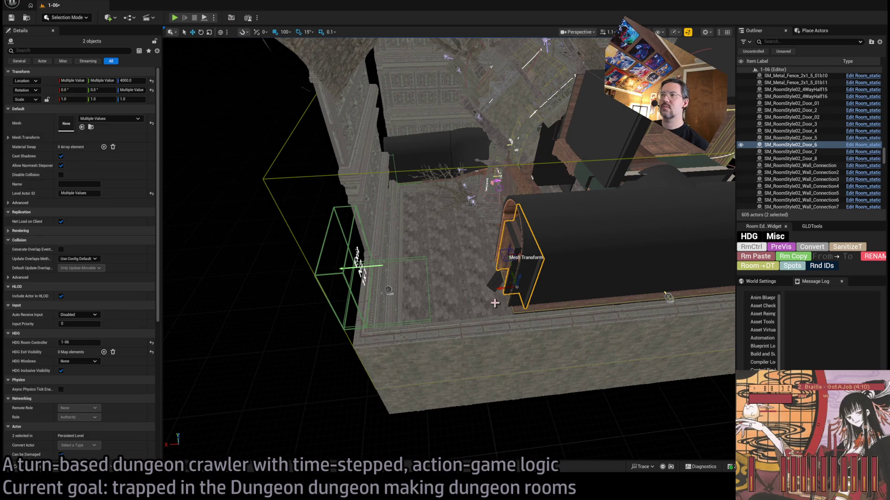
left_click_drag(502, 290, 360, 273)
key("f")
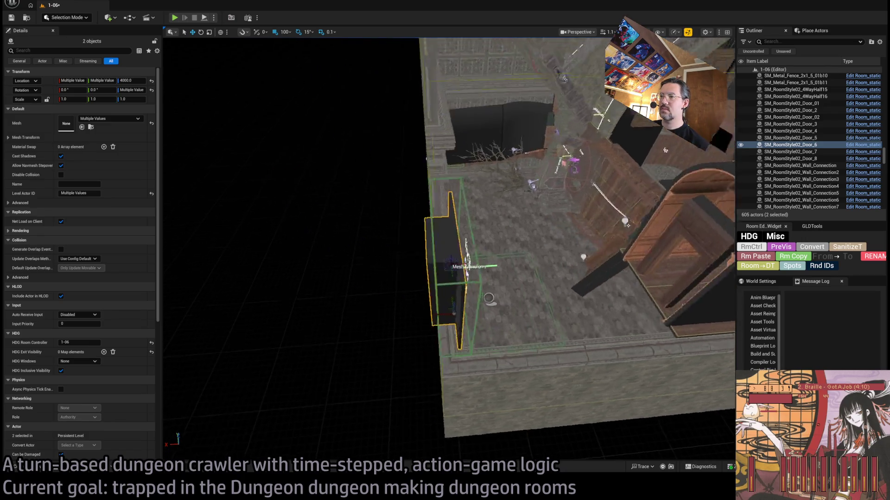
key("w")
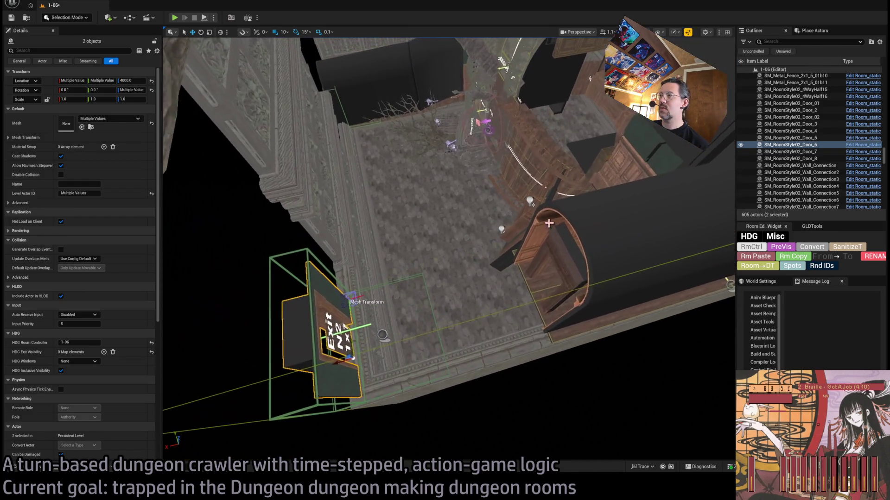
left_click(552, 262)
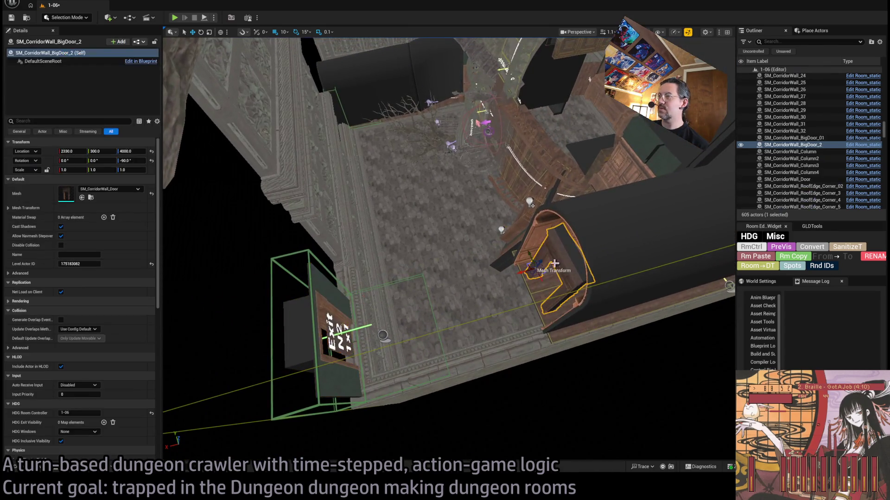
Slide SM_CorridorWall_BigDoor_2 along X from 2330 to about 3100, inside the Exit N2 frame
left_click_drag(520, 272, 348, 320)
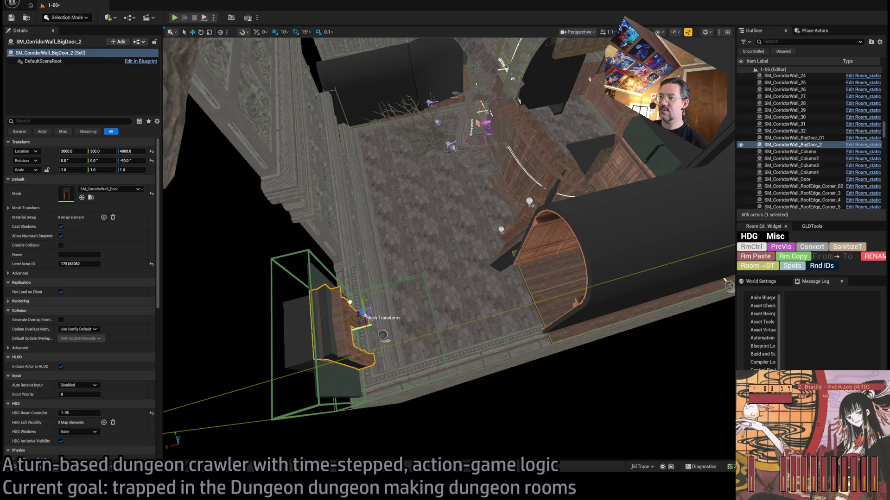
key("f")
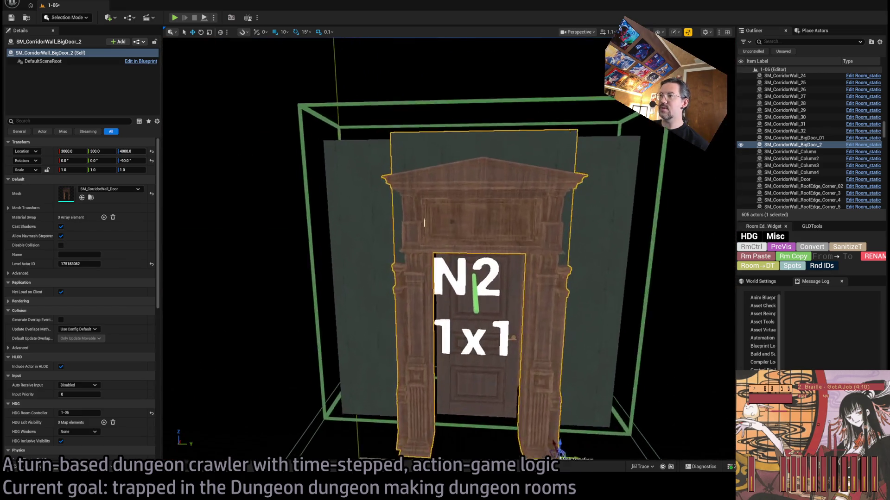
scroll(448, 250, "down", 10)
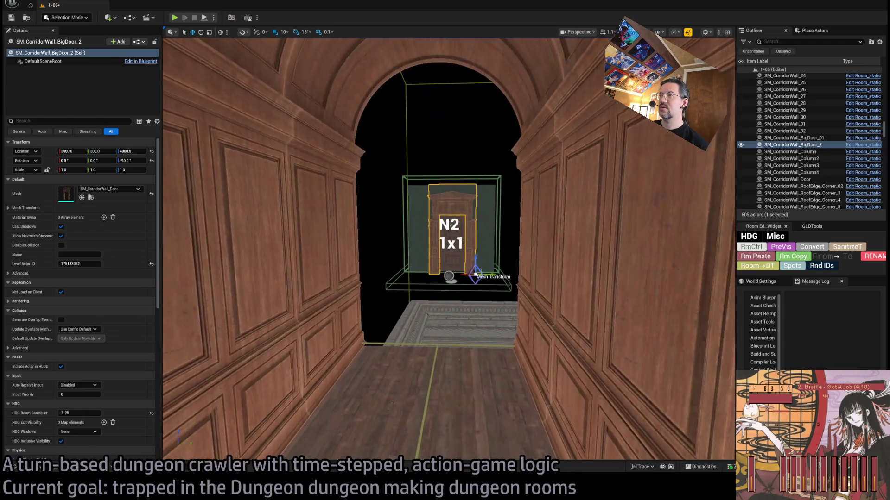
key("f")
scroll(449, 248, "up", 10)
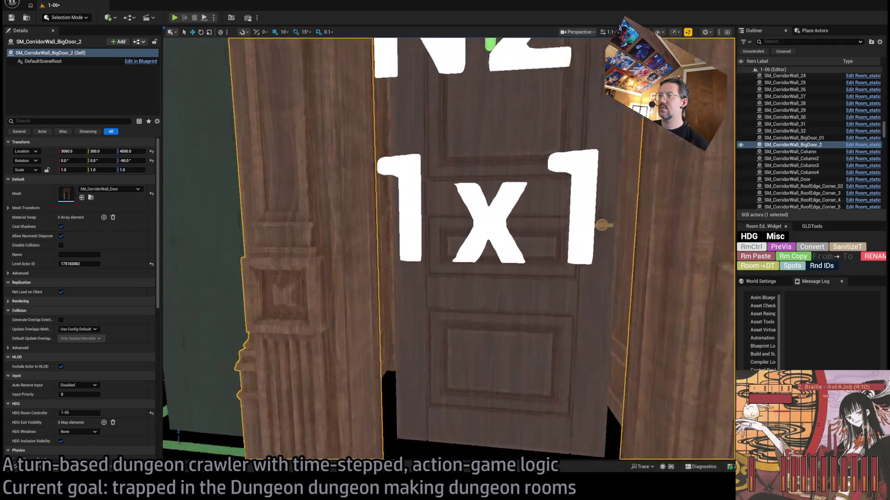
key("f")
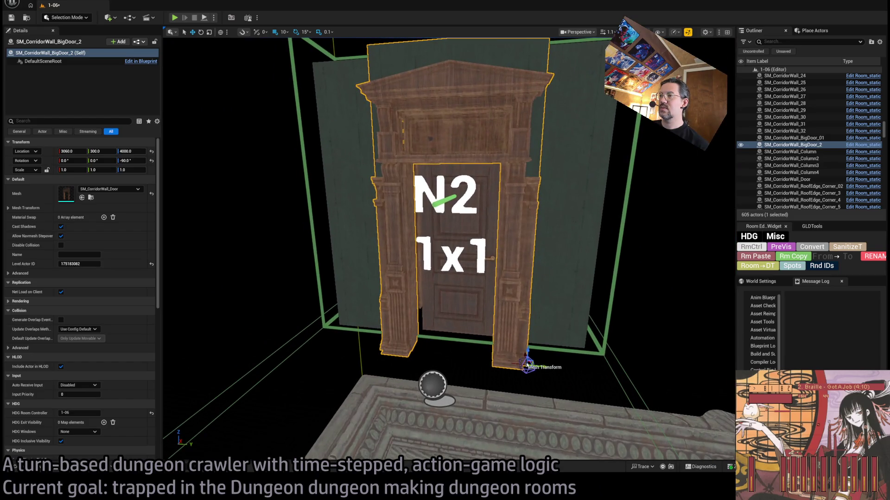
left_click(448, 315)
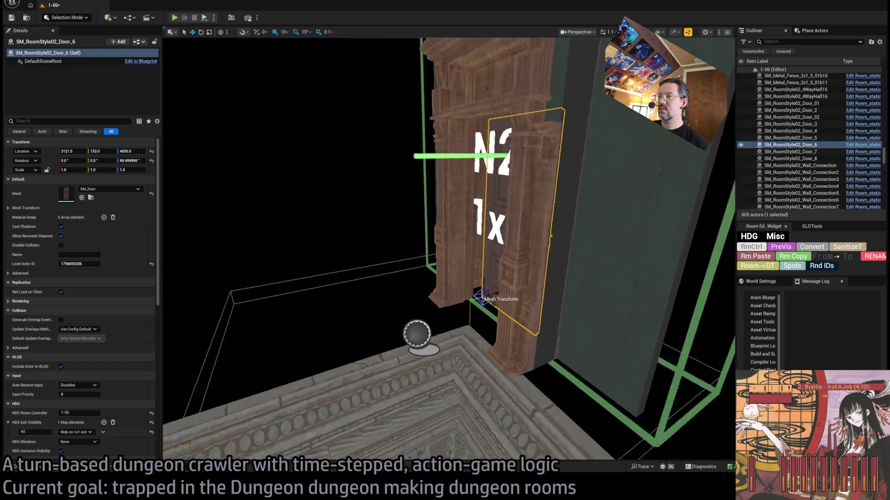
left_click(472, 384)
mouse_move(463, 403)
left_mouse_down()
mouse_move(487, 396)
mouse_move(464, 380)
left_mouse_up()
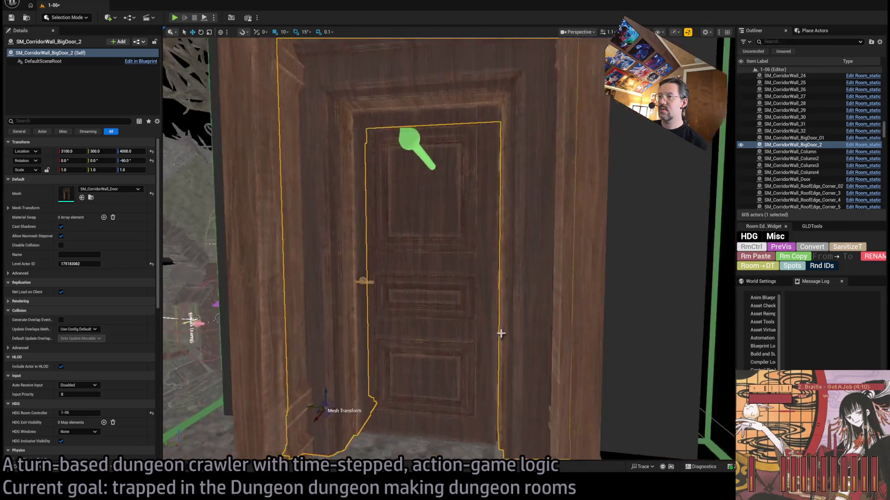
Compare with the inner room door, then select two floorboards in the corridor
left_click(458, 292)
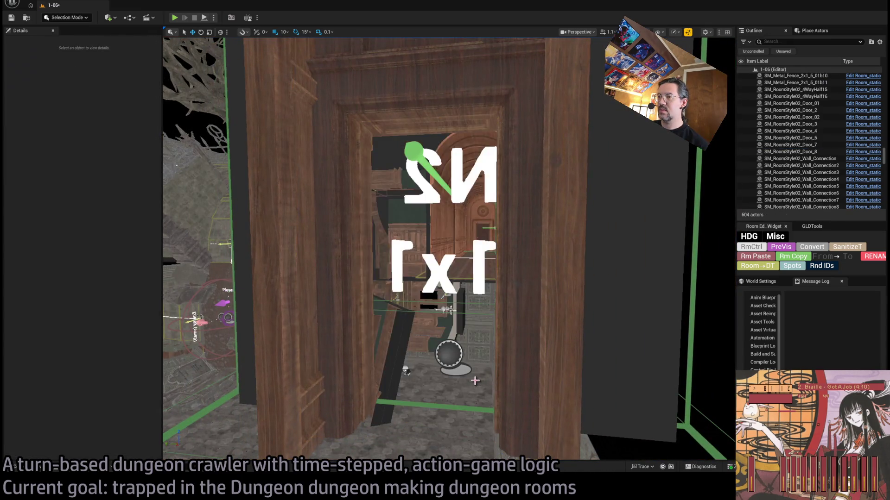
left_click_drag(476, 377, 405, 281)
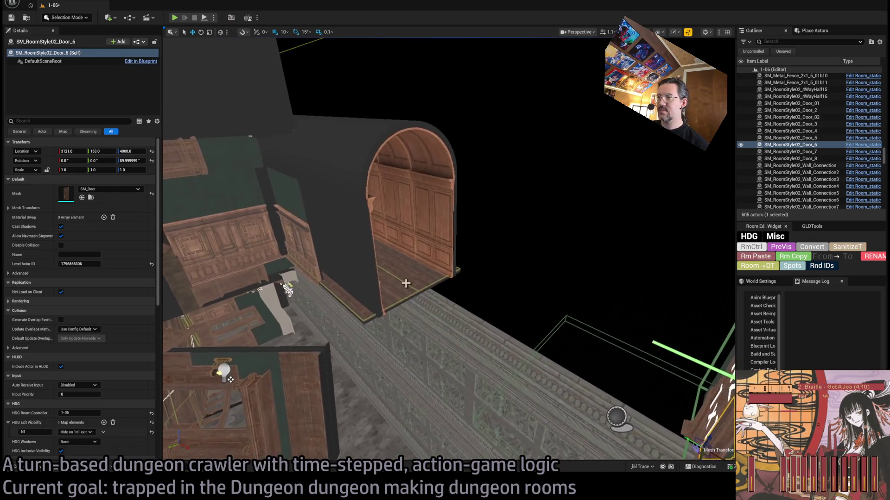
left_click(337, 298)
mouse_move(337, 298)
left_mouse_down()
mouse_move(423, 329)
mouse_move(323, 320)
mouse_move(359, 351)
mouse_move(292, 125)
left_mouse_up()
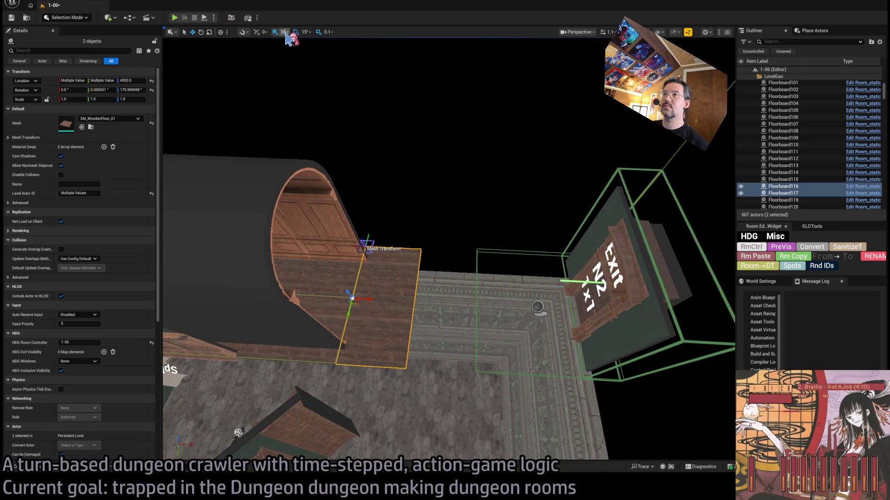
Copy the two floorboards further along the corridor toward the Exit N2 door
left_click_drag(372, 296, 538, 307)
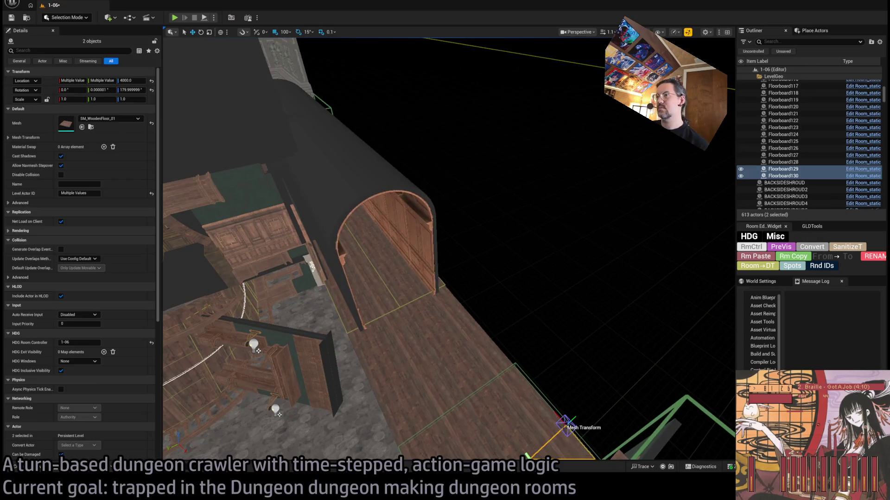
left_click(370, 222)
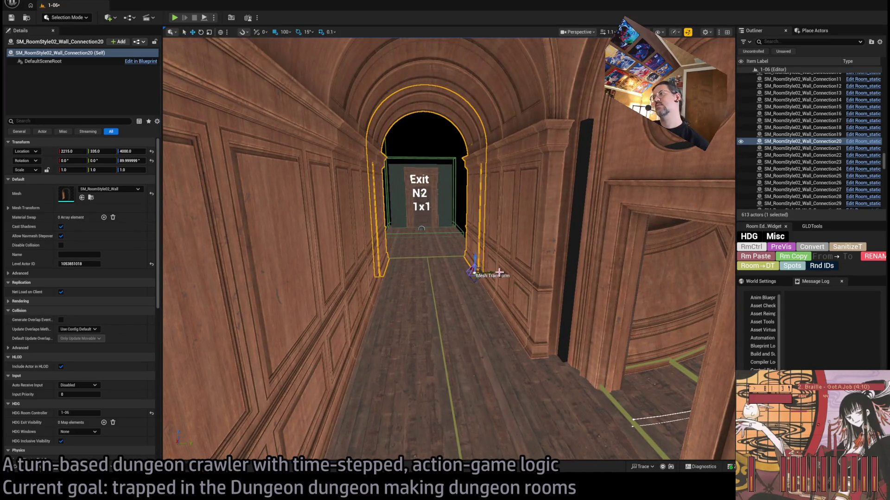
left_click(591, 253)
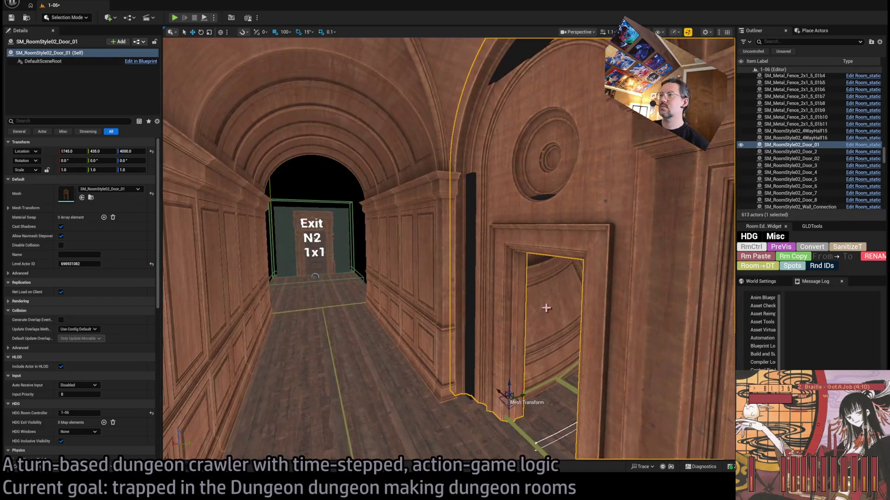
Move Room_SplineMesh4's doorway spline point from 141.42, -141.42 to 155.56, -127.28
left_click(543, 406)
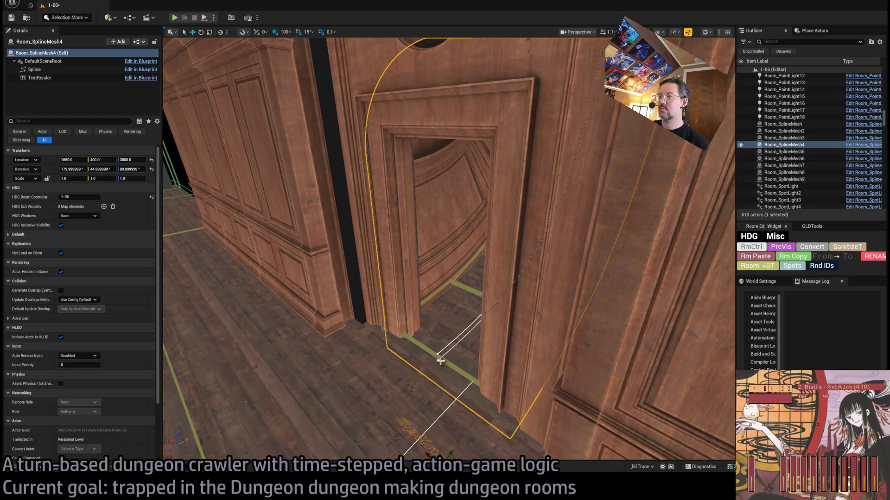
left_click(437, 355)
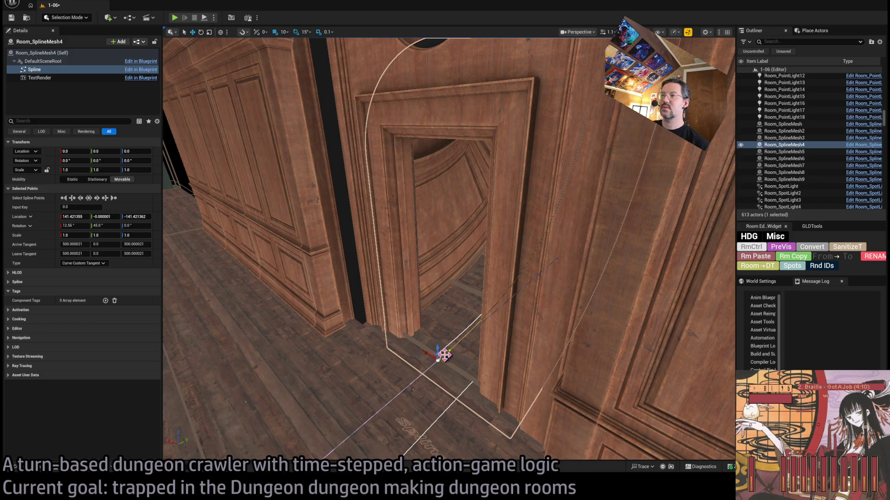
left_click_drag(450, 350, 455, 348)
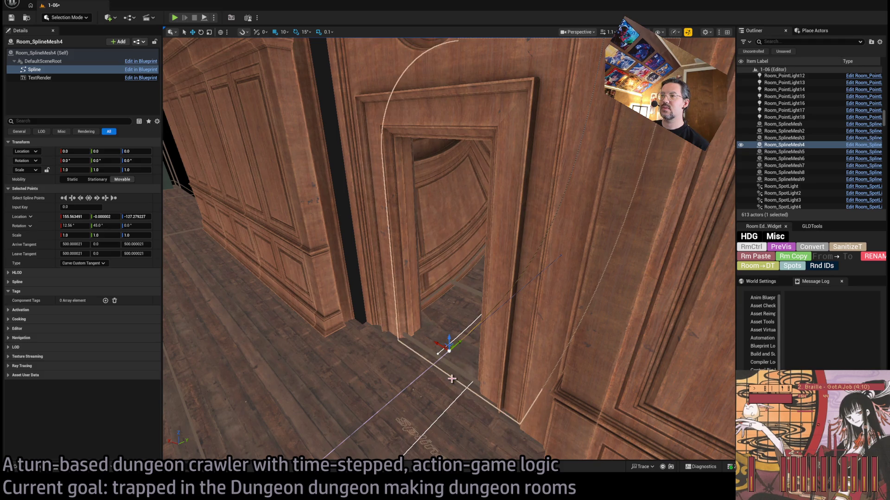
left_click(359, 301)
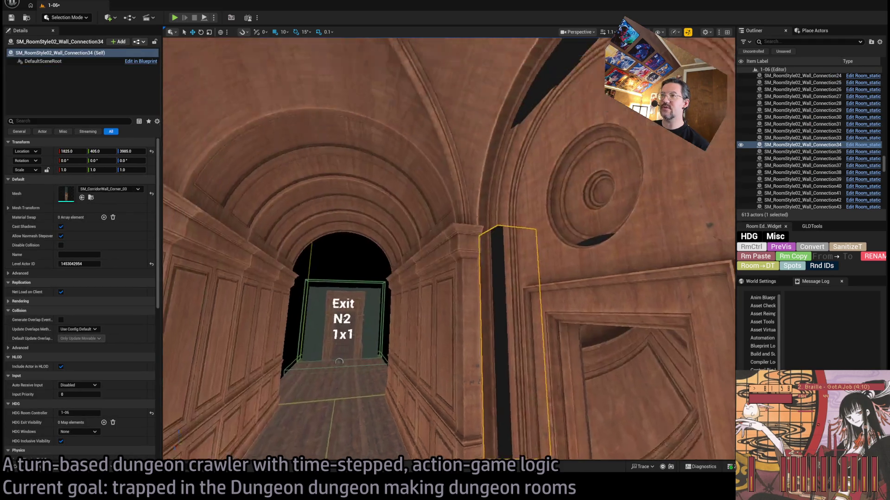
Frame corner piece SM_RoomStyle02_Wall_Connection34 and try removing and restoring it beside the doorway
key("f")
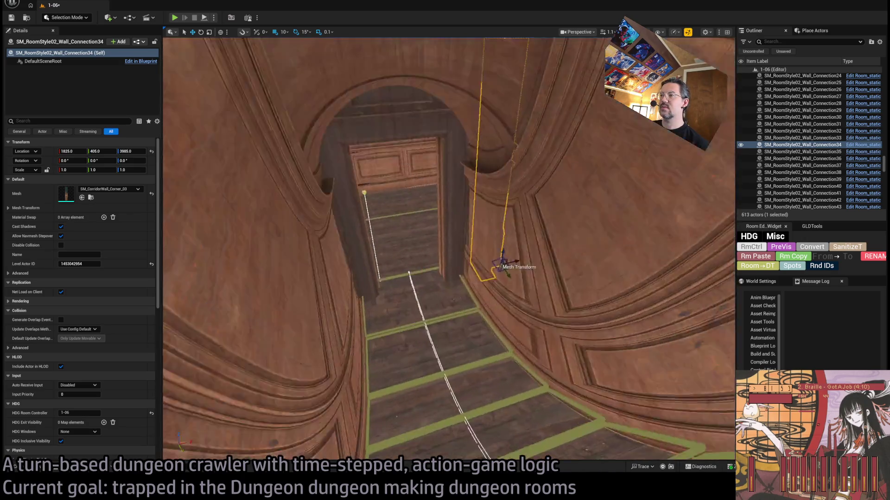
mouse_move(449, 250)
left_mouse_down()
mouse_move(505, 278)
mouse_move(463, 278)
mouse_move(398, 296)
mouse_move(411, 313)
mouse_move(431, 265)
left_mouse_up()
key("ctrl+z")
key("ctrl+y")
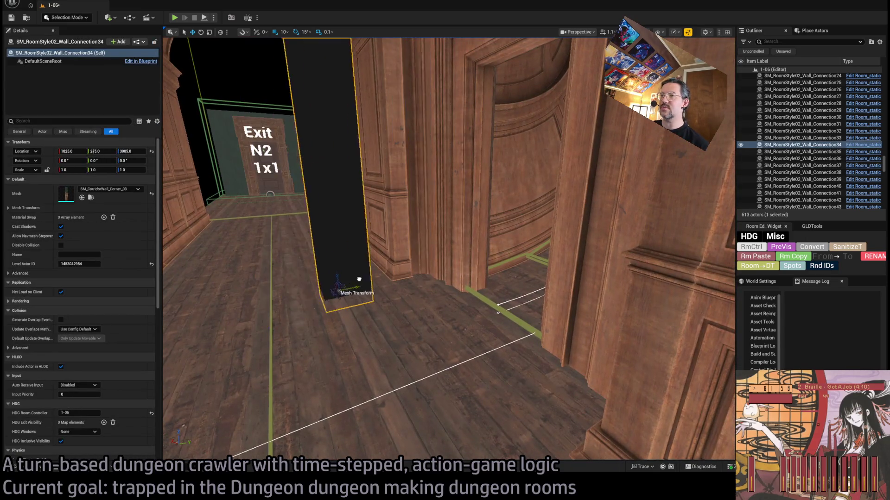
left_click(336, 269)
mouse_move(312, 268)
left_mouse_down()
mouse_move(352, 267)
mouse_move(324, 273)
mouse_move(319, 259)
left_mouse_up()
key("ctrl+z")
key("f")
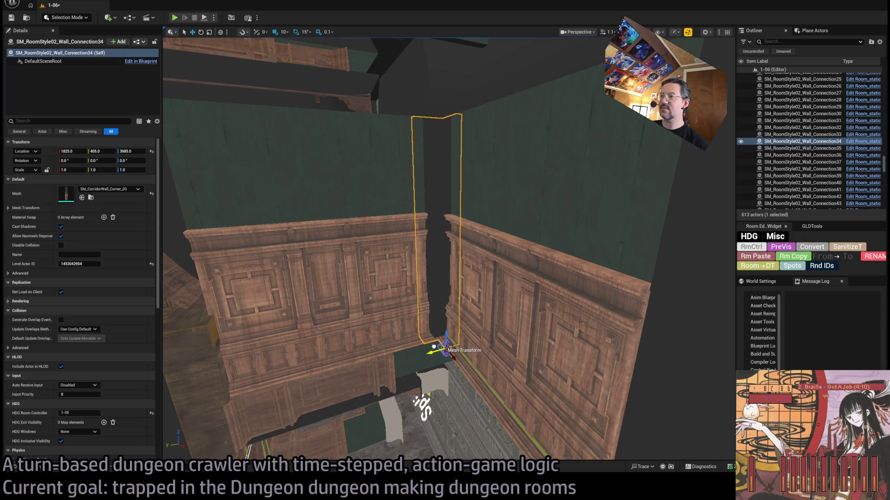
key("Delete")
Select Wall_Connection34 with neighbours 33 and 35 and inspect their corner alignment
mouse_move(324, 269)
left_mouse_down()
mouse_move(348, 259)
mouse_move(550, 255)
mouse_move(527, 348)
mouse_move(464, 394)
mouse_move(528, 401)
mouse_move(545, 393)
left_mouse_up()
left_click(447, 398)
left_click(444, 277)
left_click(407, 255, "ctrl")
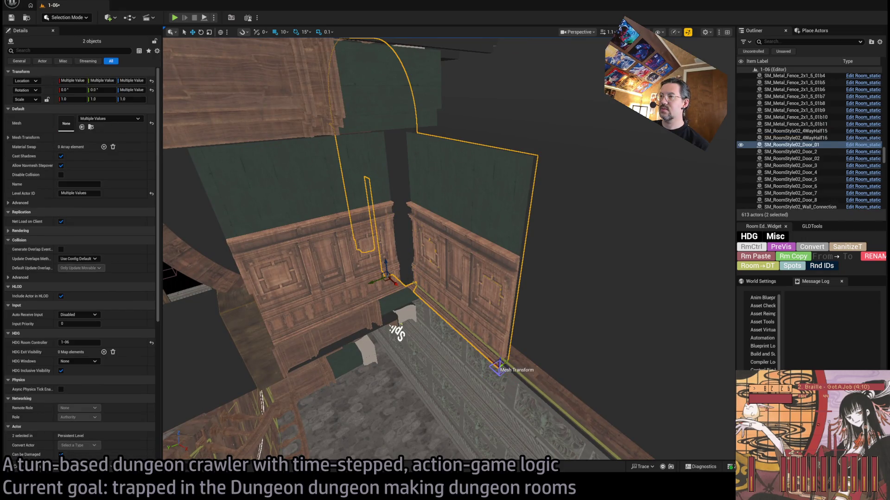
left_click(455, 314)
left_click(471, 298, "ctrl")
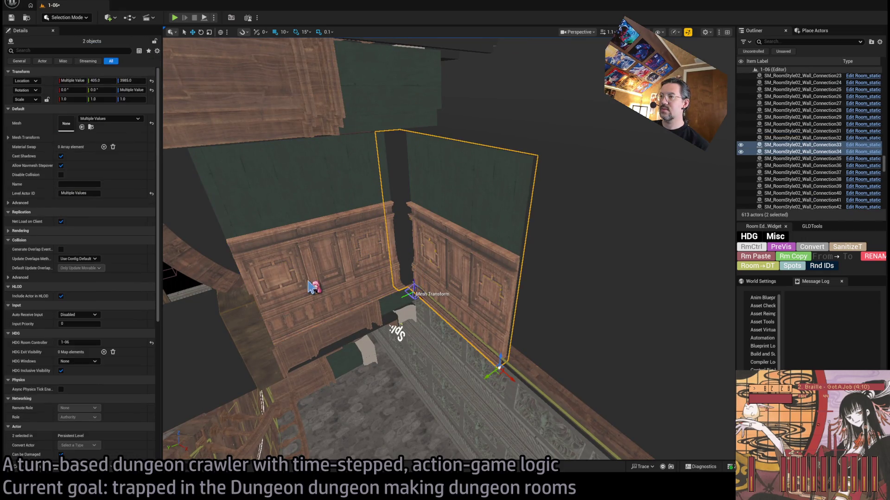
left_click(308, 281, "ctrl")
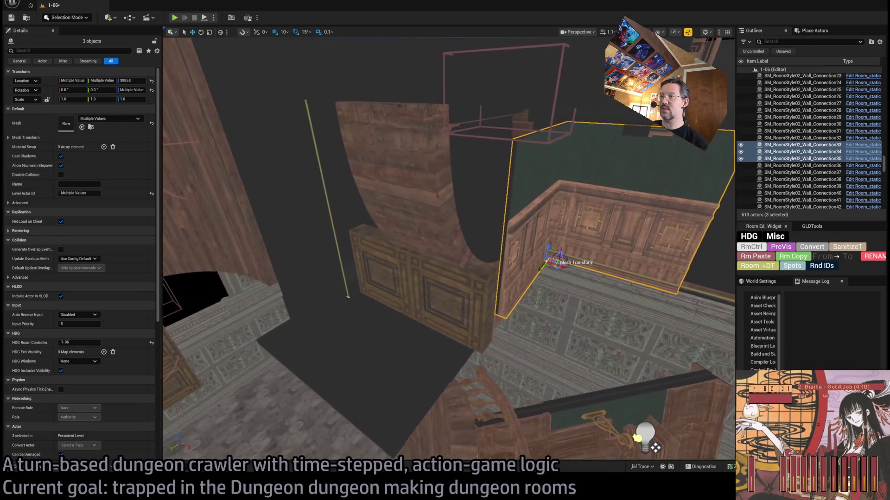
left_click_drag(449, 251, 448, 361)
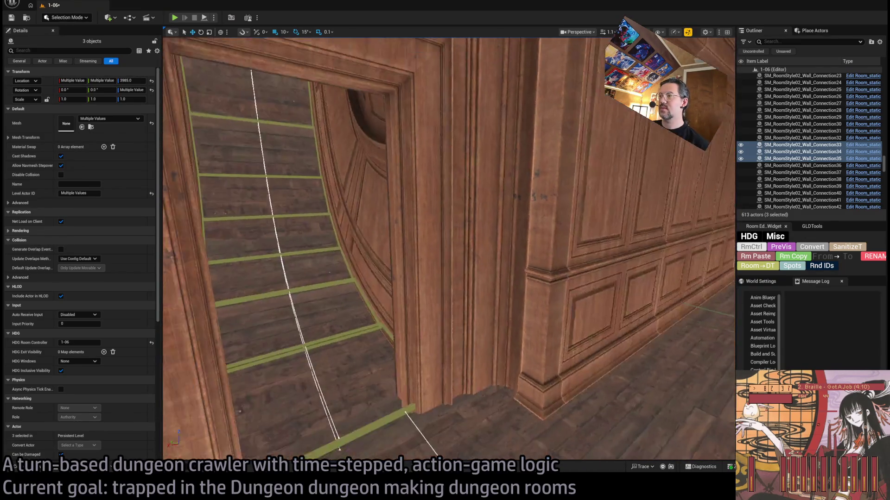
left_click_drag(449, 251, 449, 325)
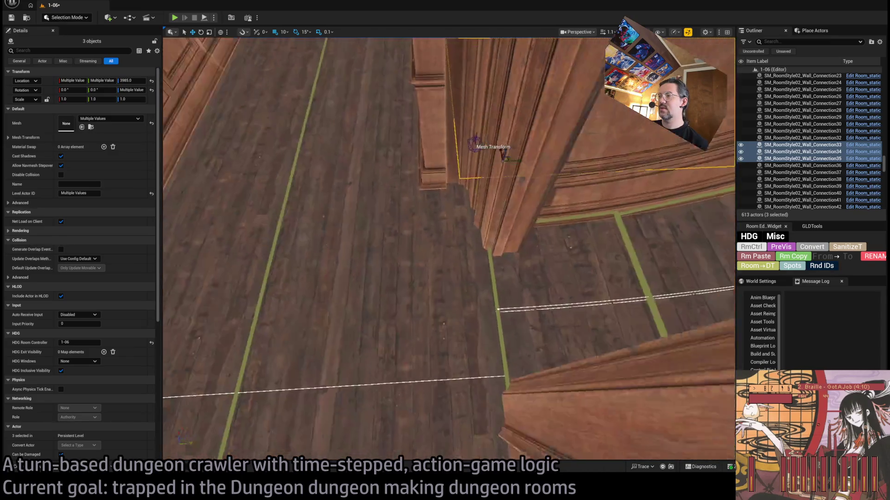
left_click(542, 297)
left_click(486, 334)
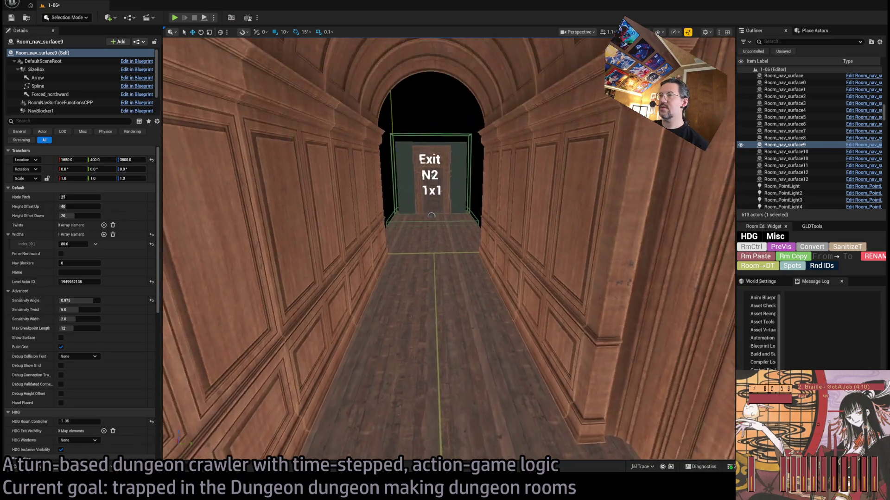
Select Room_nav_surface8 and frame it along the corridor toward the exit door
left_click(334, 256)
left_click(426, 267)
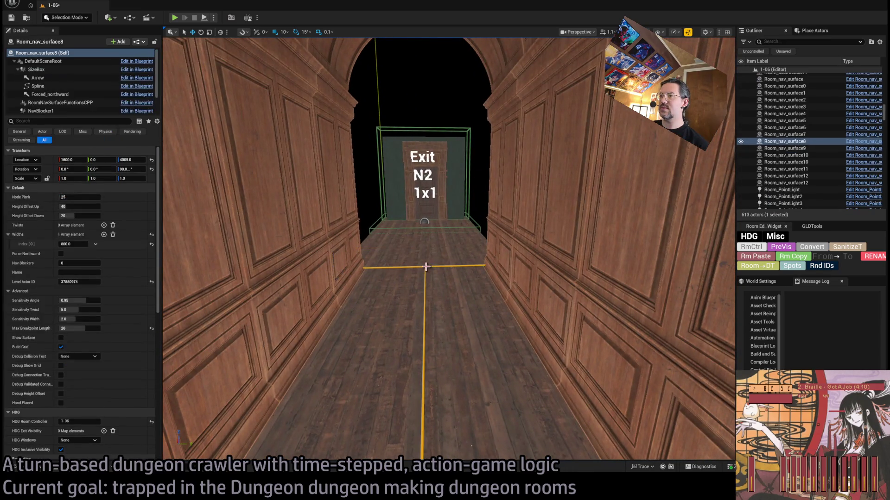
key("f")
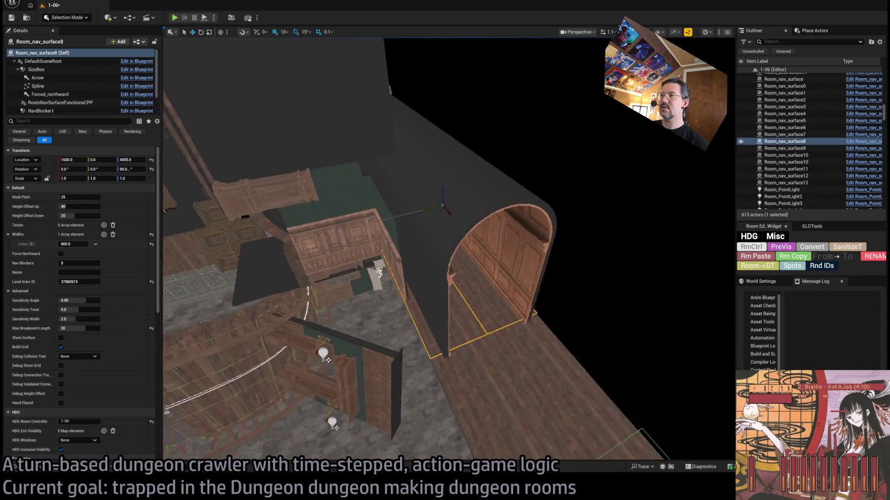
key("w")
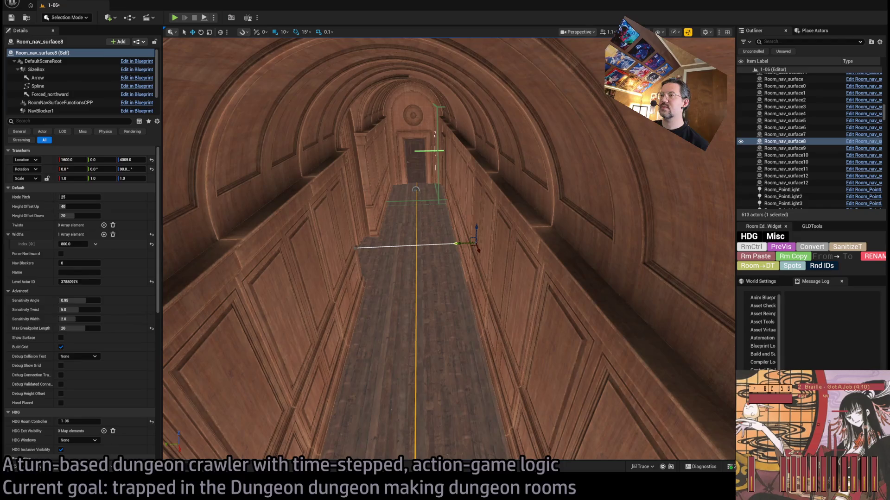
key("s")
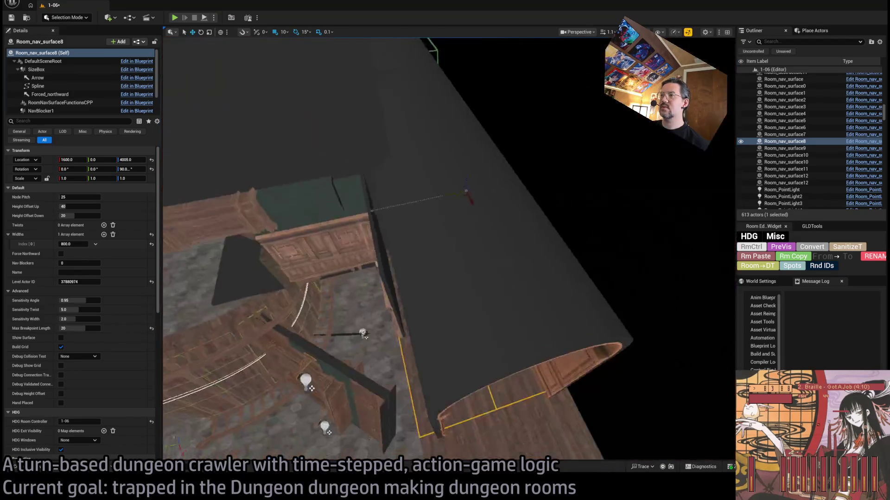
key("s")
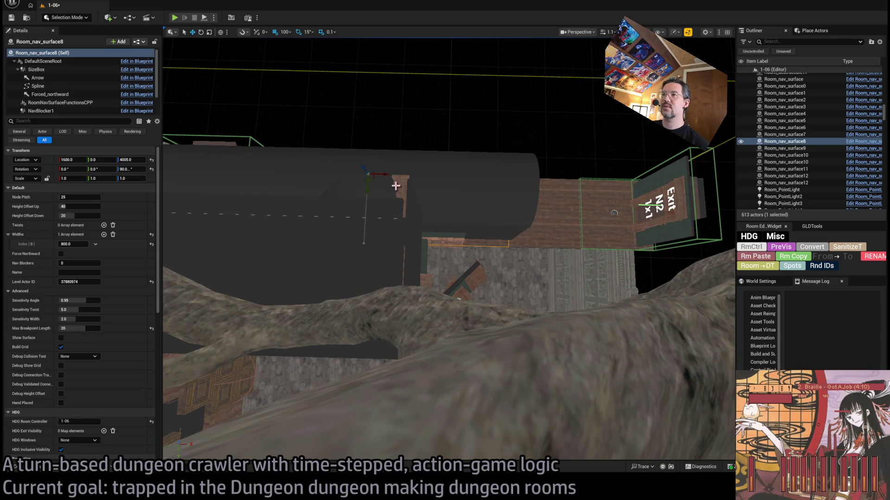
key("w")
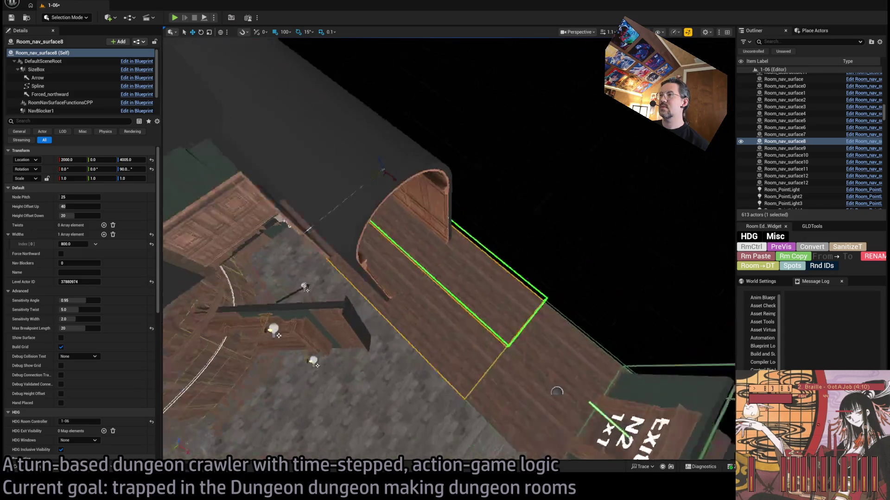
key("s")
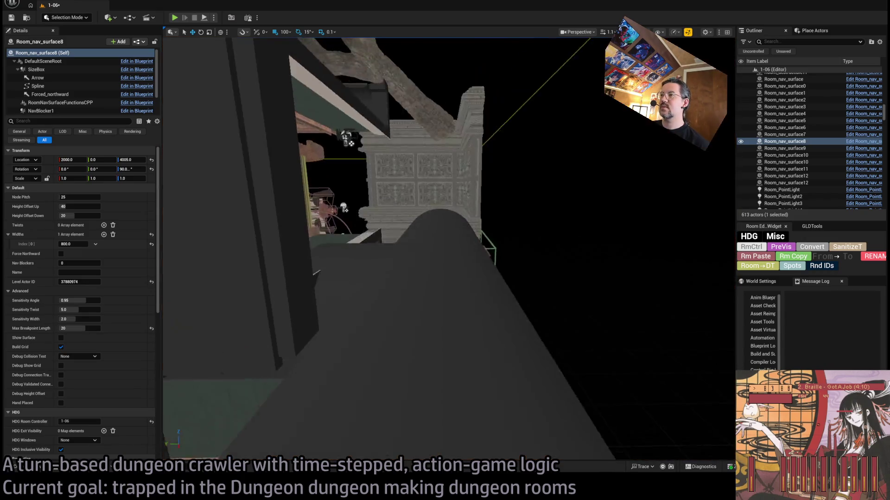
key("w")
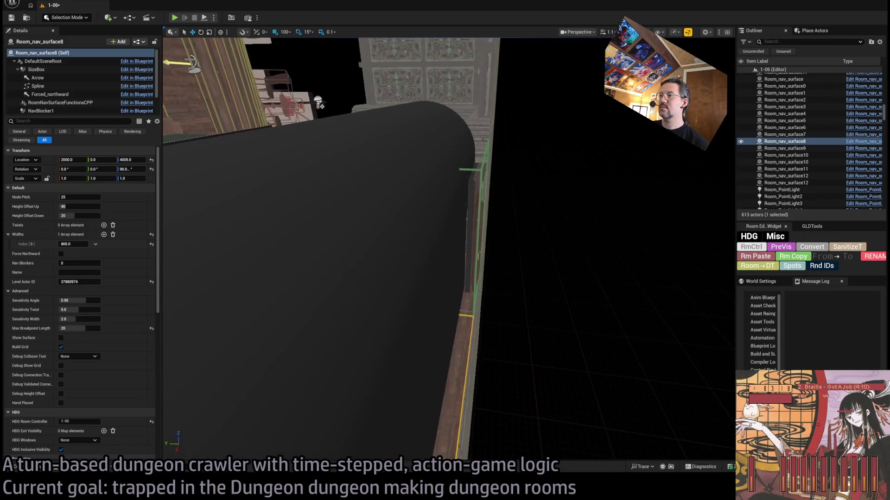
key("w")
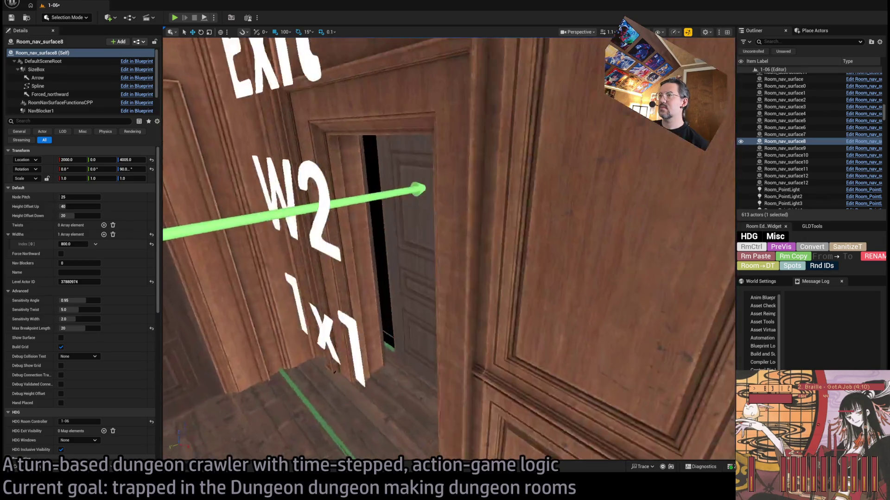
key("s")
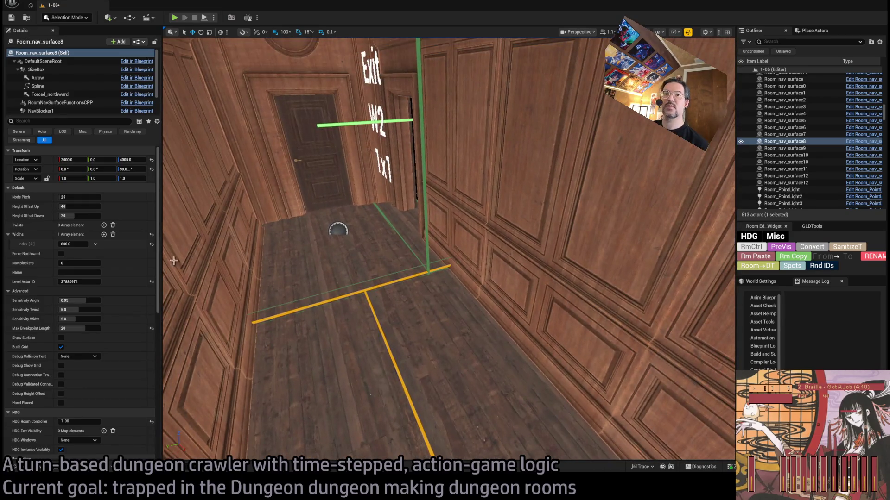
Set Room_nav_surface8 to Location X 2000 and width 1200, covering the corridor to Exit N2
key("Return")
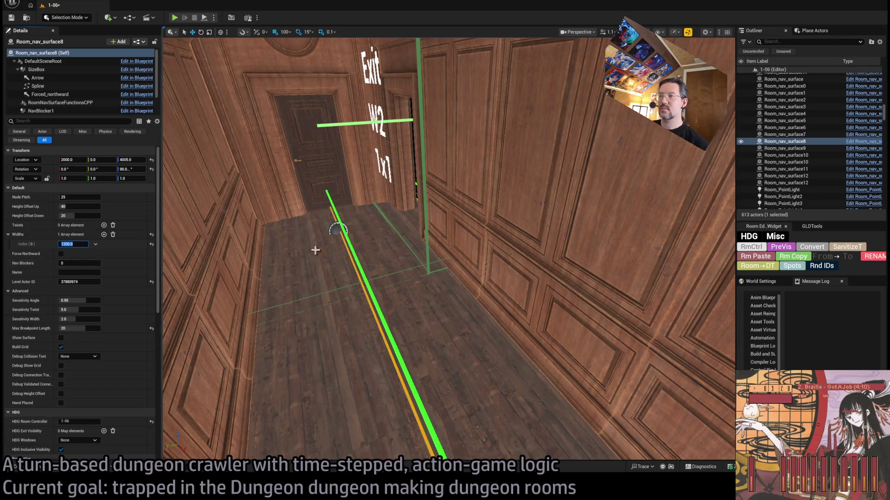
key("w")
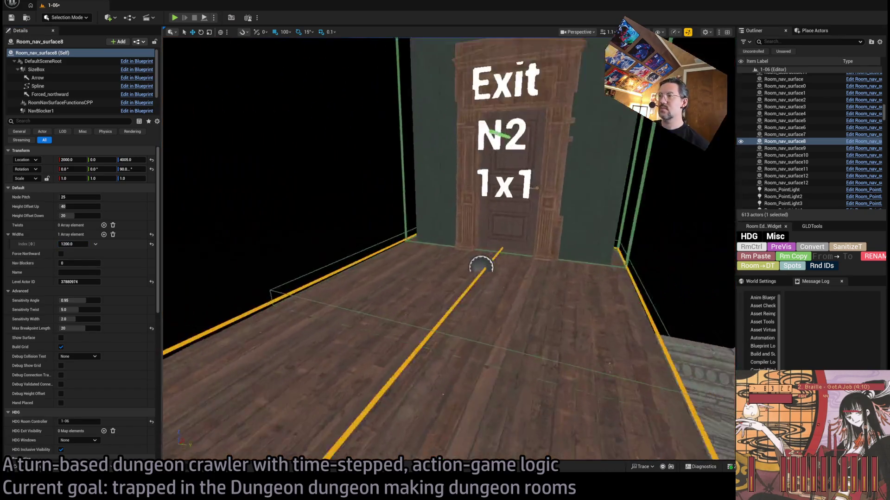
mouse_move(481, 266)
left_mouse_down()
mouse_move(413, 378)
mouse_move(467, 271)
left_mouse_up()
key("w")
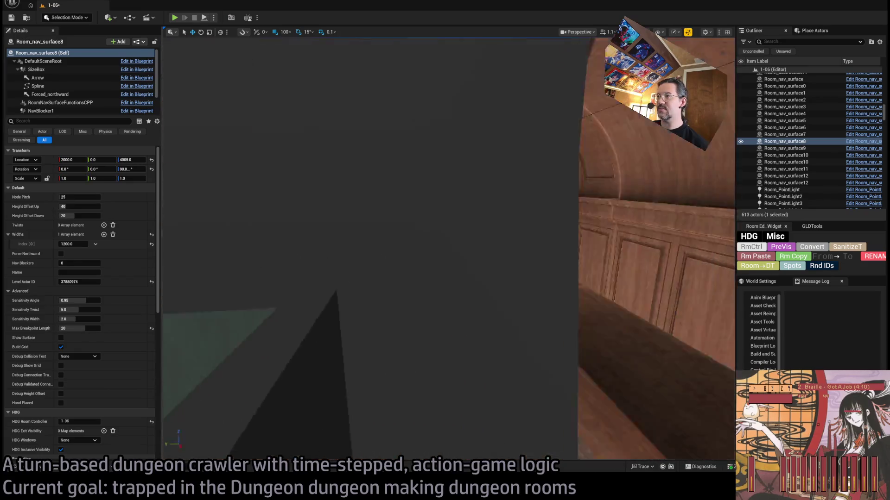
key("s")
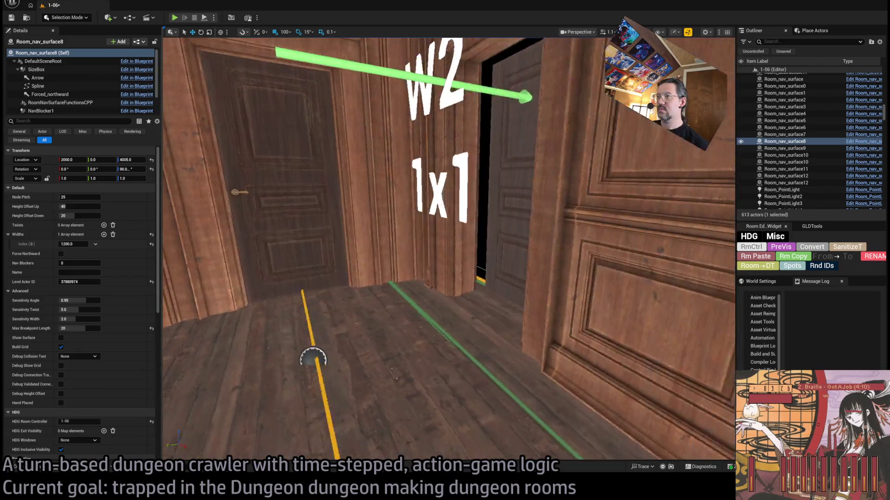
key("w")
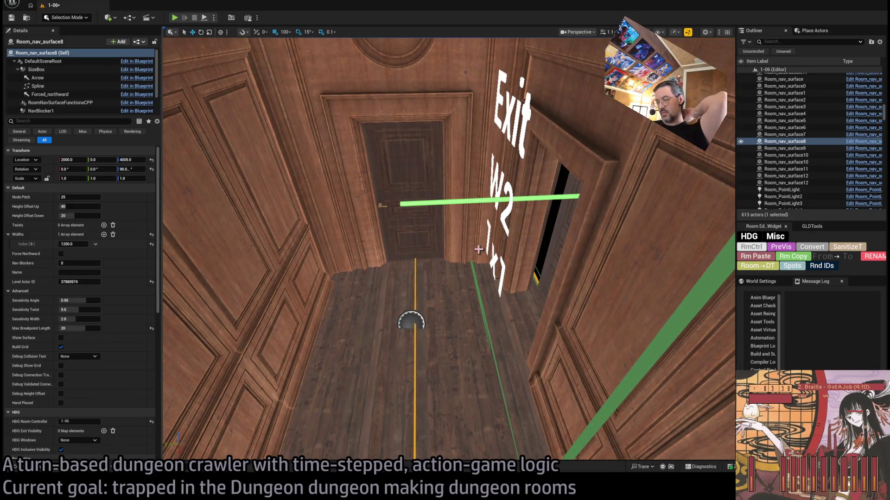
Move SM_RoomStyle02_Door_5 to Y 44 with 10-unit snapping, then duplicate the arch wall along the corridor
left_click(555, 262)
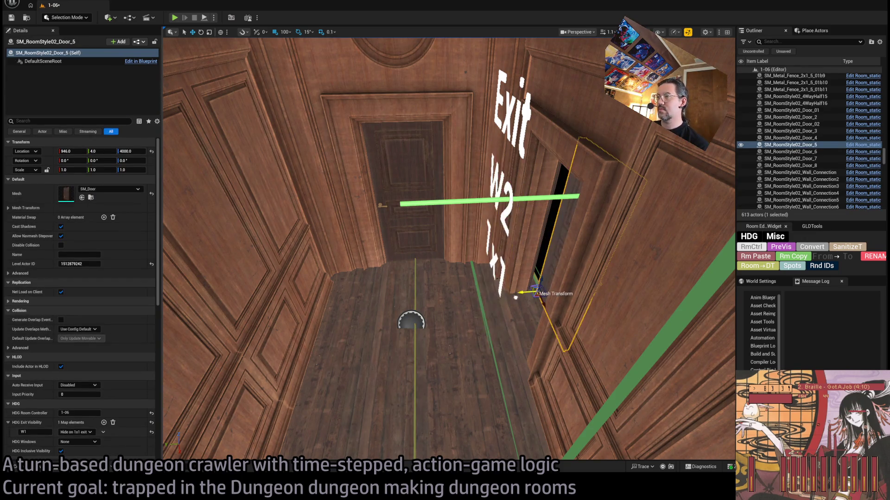
key("f")
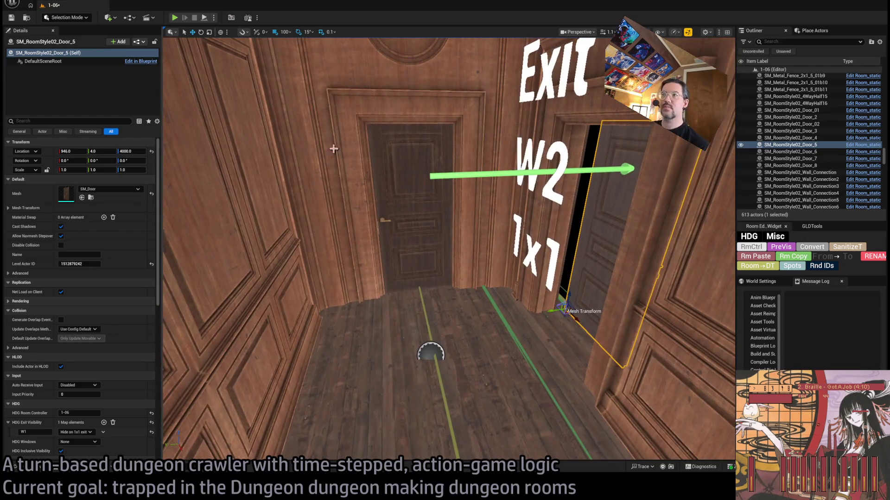
key("bracketleft")
left_click_drag(549, 311, 533, 312)
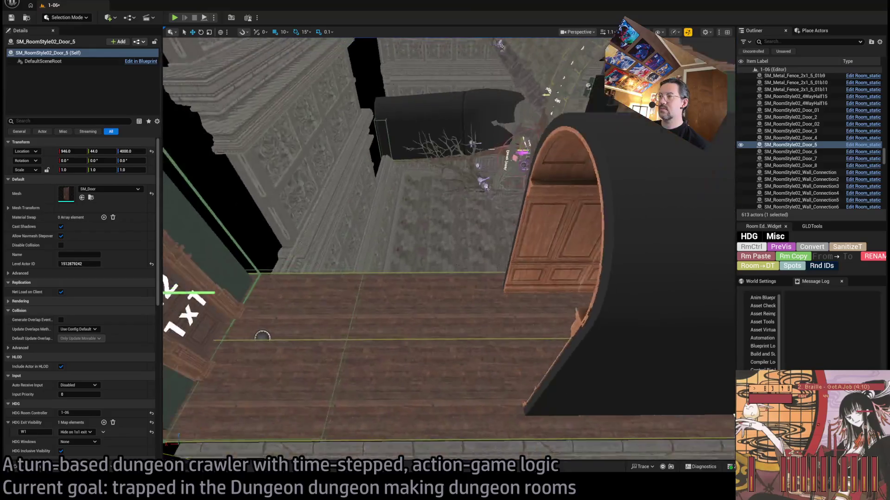
left_click(514, 302)
left_click_drag(537, 286, 399, 287)
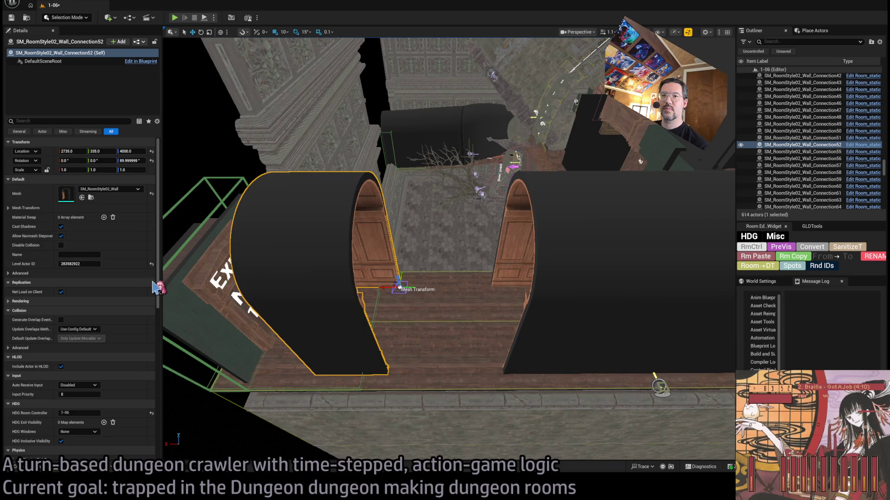
Make the copied arch a Wall_Connection piece positioned at X 2415
scroll(368, 311, "up", 2)
left_click_drag(408, 291, 498, 304)
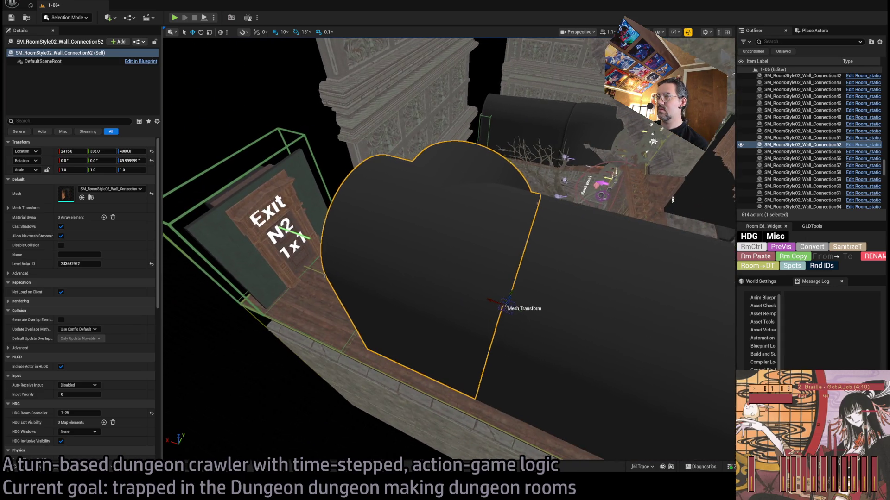
key("f")
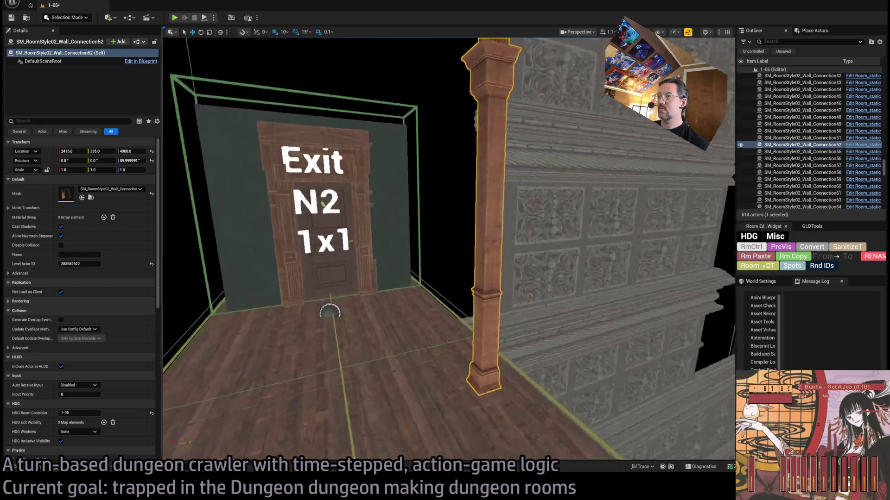
Duplicate Wall_Connection19 and 20 over the N2 exit, placing piece 53 at 2945, 335, 4000
left_click(587, 266)
left_click(595, 294, "ctrl")
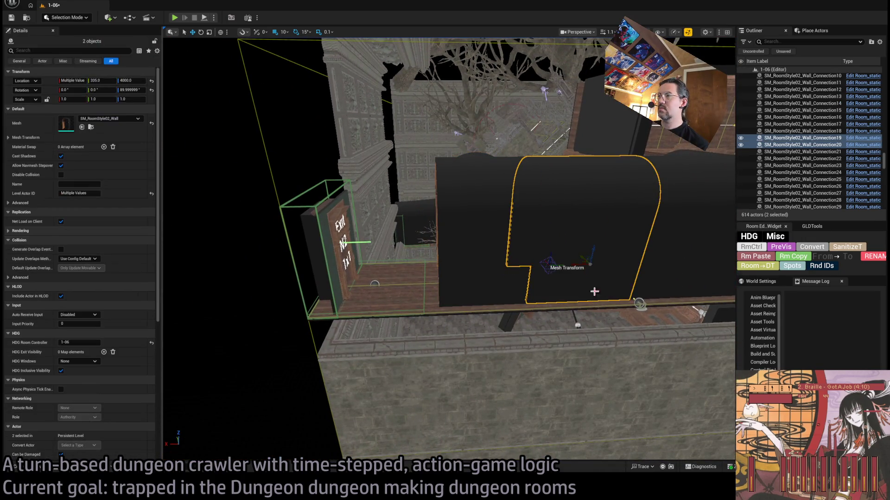
left_click_drag(575, 264, 405, 265)
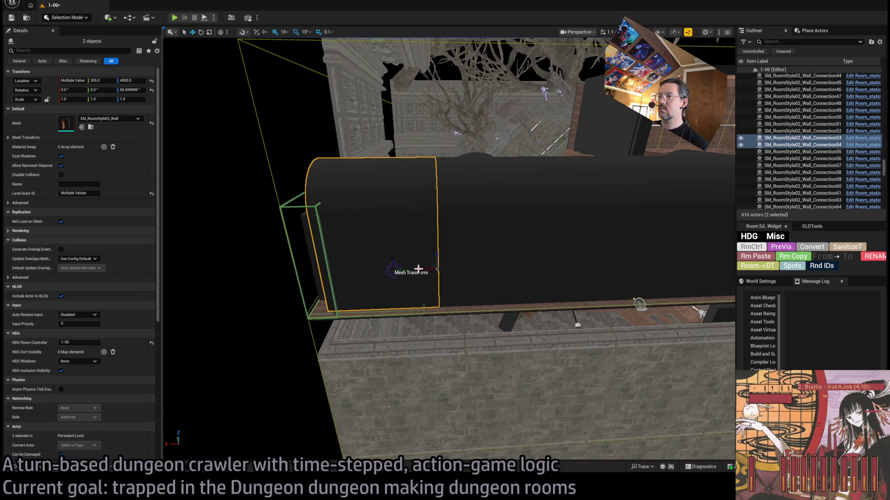
left_click(334, 216)
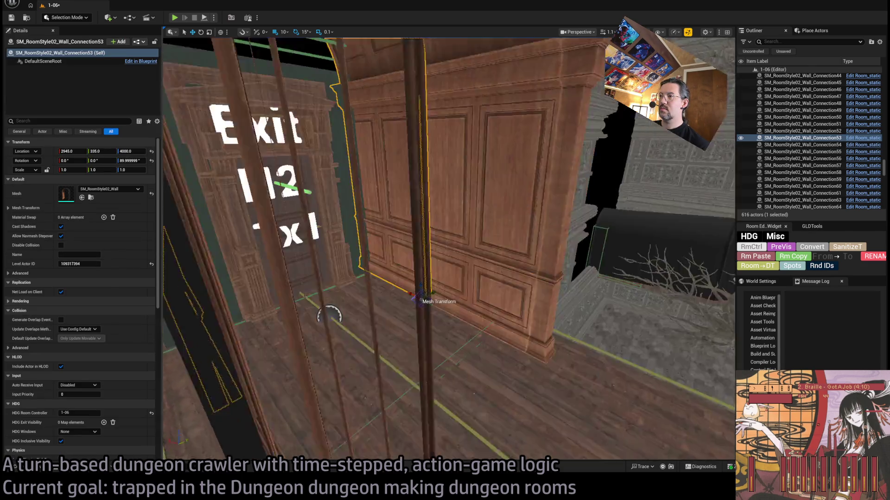
scroll(448, 249, "up", 10)
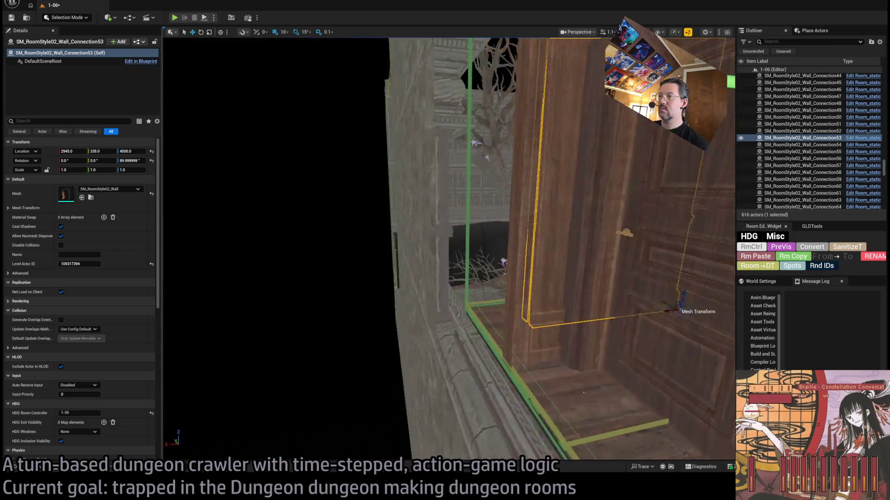
scroll(448, 249, "down", 3)
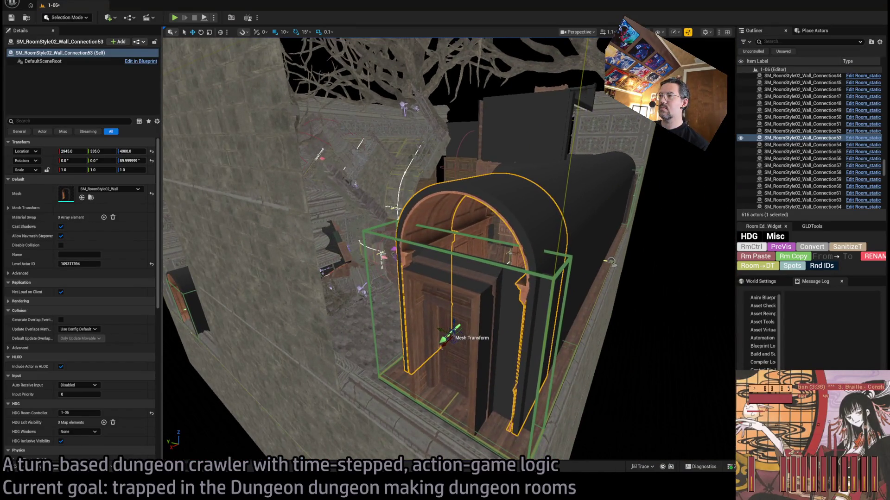
scroll(448, 249, "up", 5)
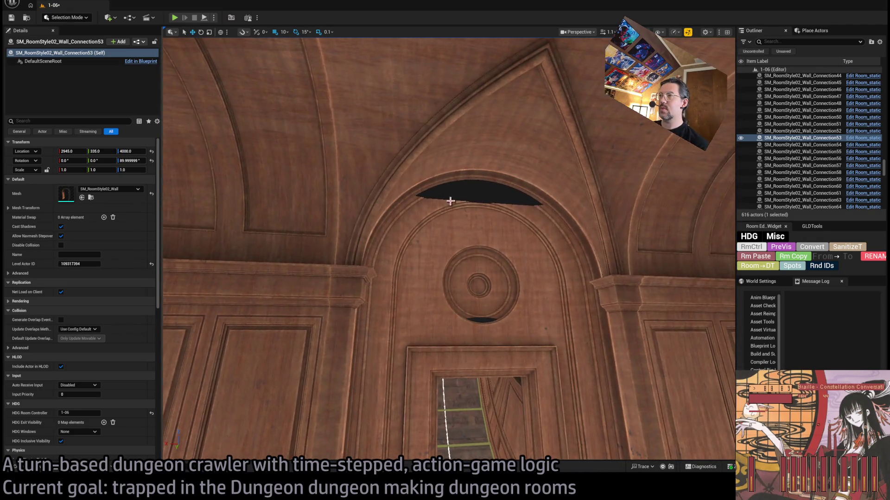
left_click(434, 131)
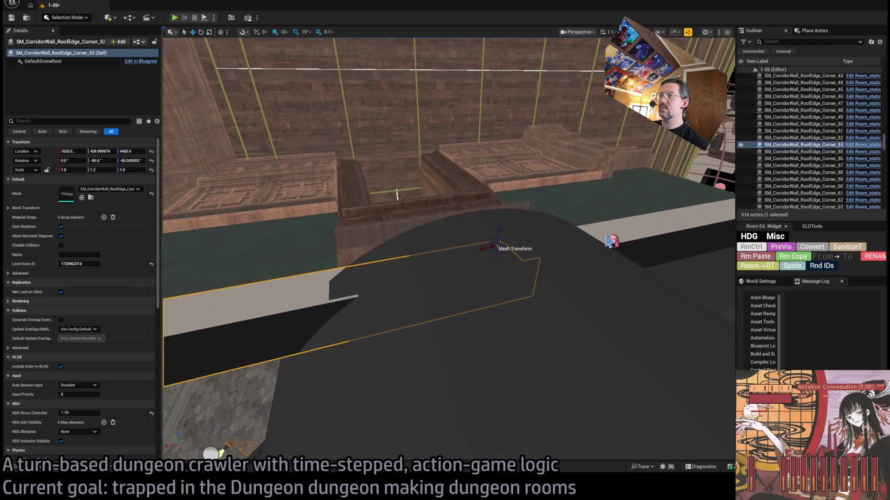
Raise roof-edge corners 53 and 62 by 40 units to Z 4505
left_click(610, 241, "ctrl")
key("f")
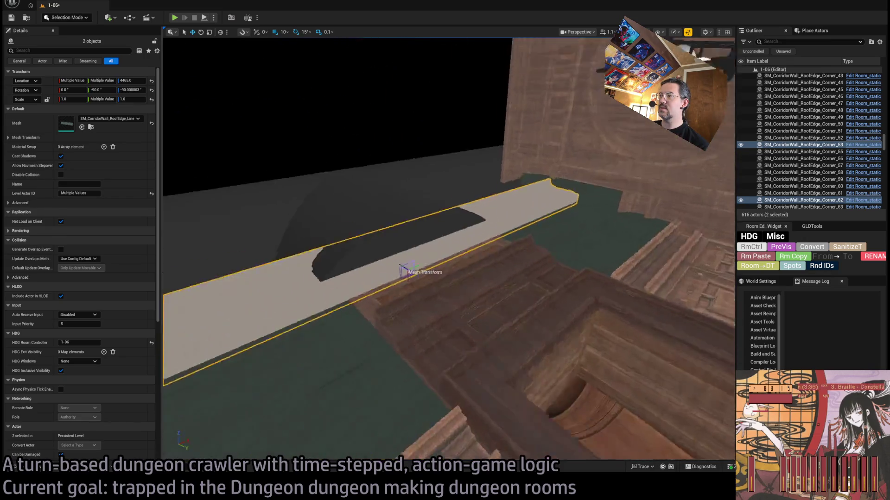
mouse_move(403, 271)
left_mouse_down()
mouse_move(505, 273)
mouse_move(556, 293)
left_mouse_up()
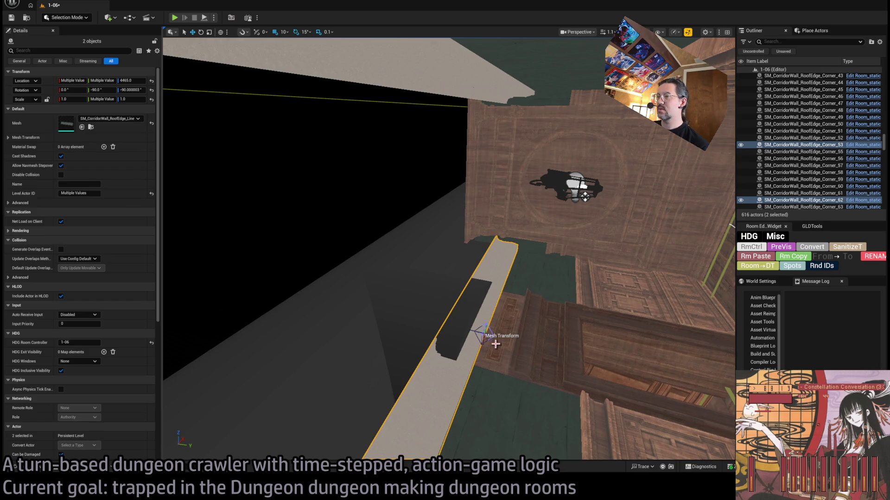
left_click_drag(487, 333, 483, 315)
mouse_move(426, 261)
left_mouse_down()
mouse_move(425, 344)
mouse_move(423, 307)
mouse_move(417, 320)
left_mouse_up()
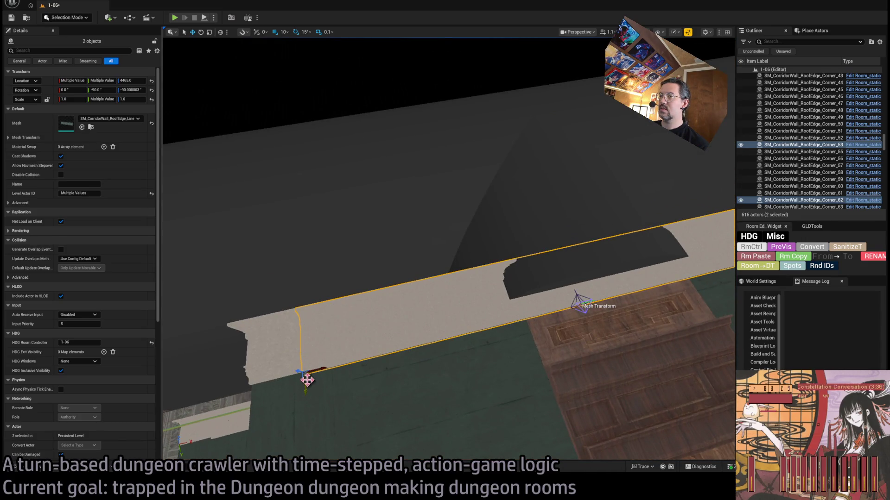
mouse_move(299, 372)
left_mouse_down()
mouse_move(286, 365)
mouse_move(621, 161)
mouse_move(417, 199)
mouse_move(419, 210)
left_mouse_up()
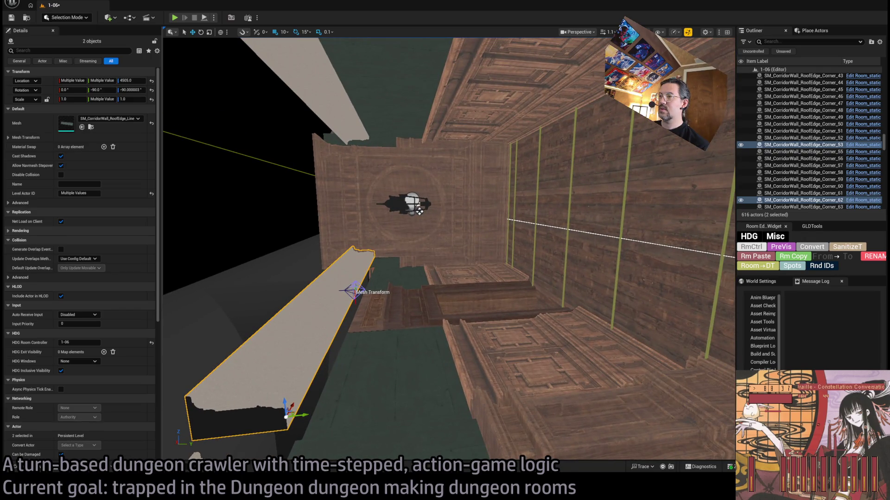
left_click_drag(419, 211, 346, 346)
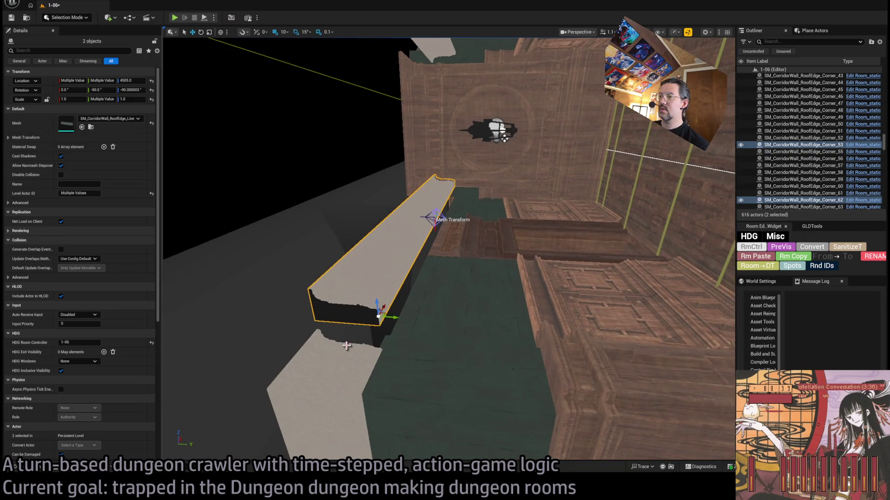
Raise roof-edge Corner_61 by 40 units to Z 4465
left_click(363, 400)
left_click_drag(366, 420, 363, 382)
left_click(532, 223)
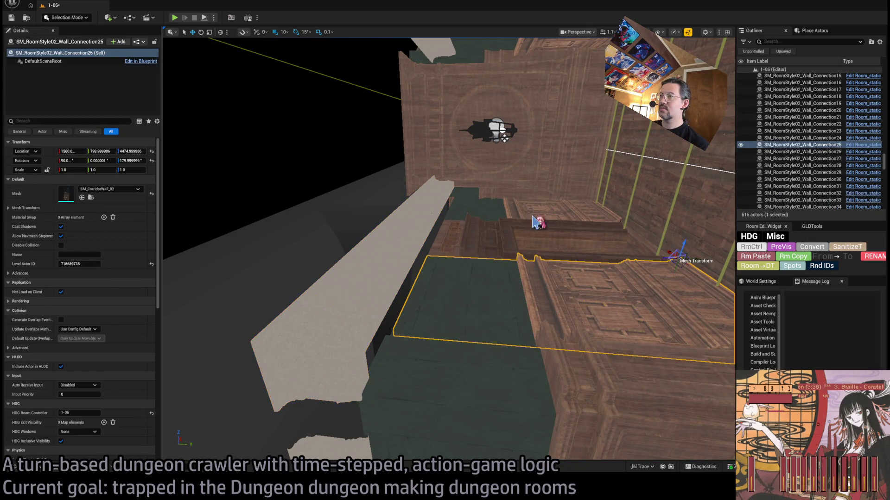
Raise Wall_Connection26 above the doorway about 40 units
mouse_move(532, 223)
left_mouse_down()
mouse_move(545, 272)
mouse_move(543, 260)
mouse_move(523, 273)
left_mouse_up()
key("f")
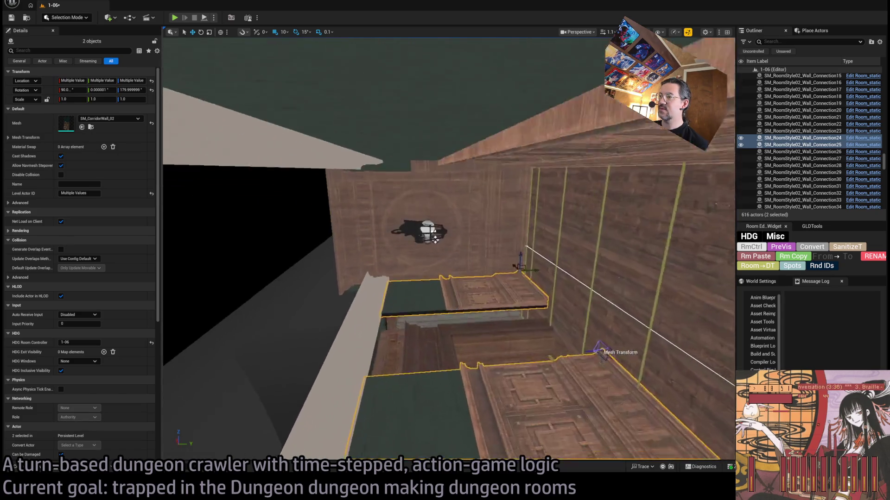
scroll(449, 248, "down", 3)
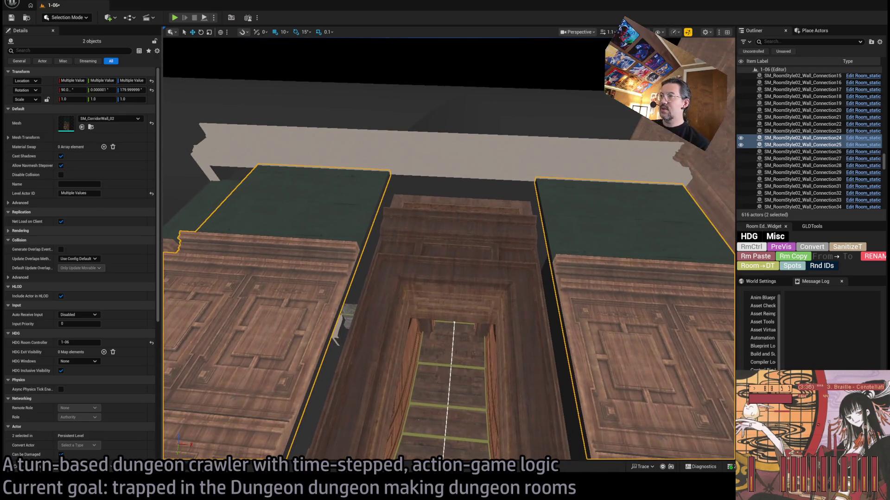
left_click_drag(449, 249, 449, 66)
left_click(579, 192)
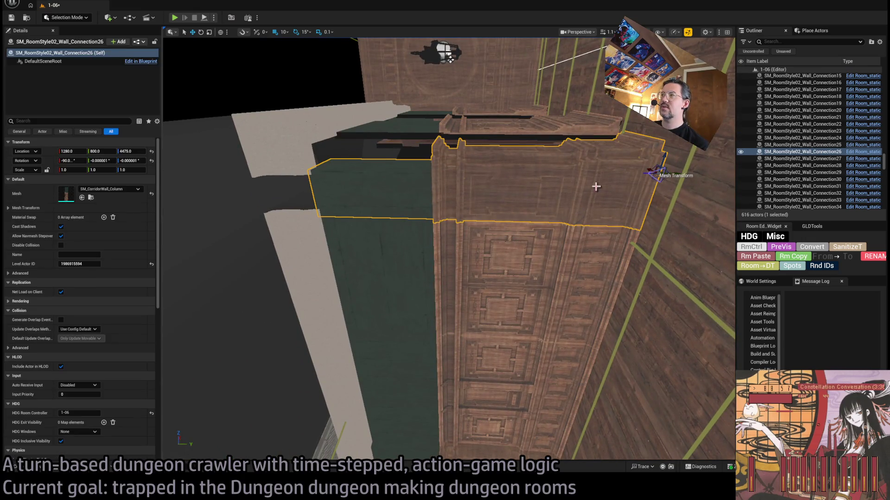
left_click_drag(664, 160, 663, 127)
mouse_move(449, 59)
left_mouse_down()
mouse_move(449, 185)
mouse_move(522, 257)
left_mouse_up()
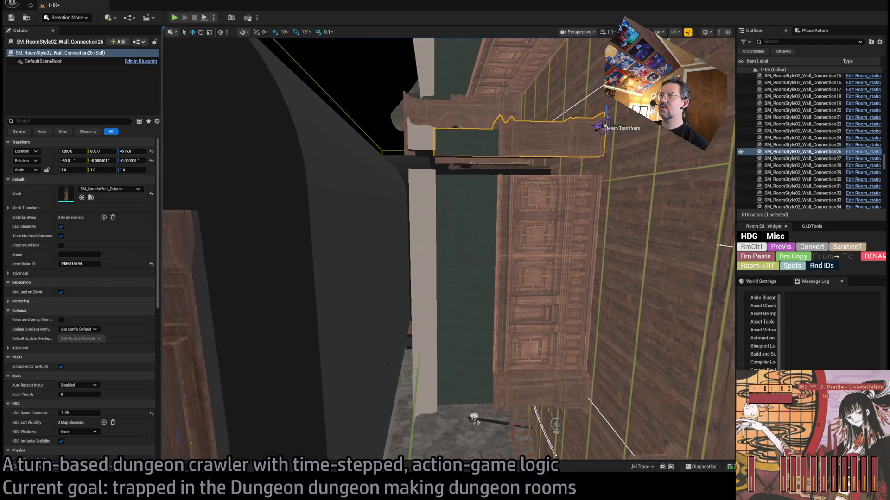
Raise Wall_Connection30 by 40 units and nudge Wall_Connection29 up beneath it
left_click(522, 257)
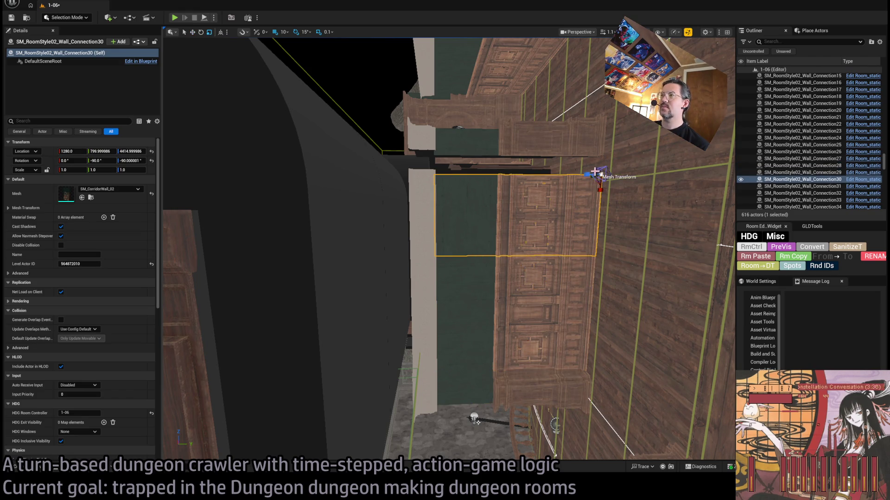
mouse_move(602, 165)
left_mouse_down()
mouse_move(602, 155)
mouse_move(601, 171)
left_mouse_up()
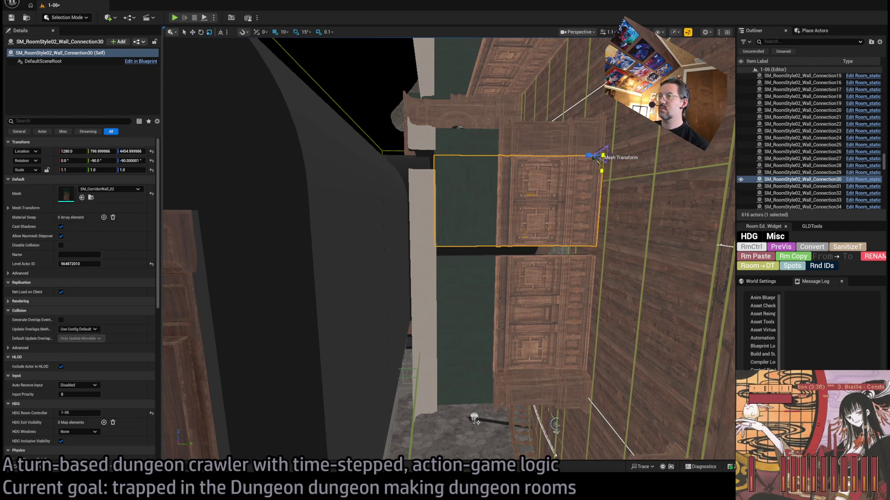
left_click(562, 278)
mouse_move(596, 253)
left_mouse_down()
mouse_move(596, 245)
mouse_move(592, 253)
left_mouse_up()
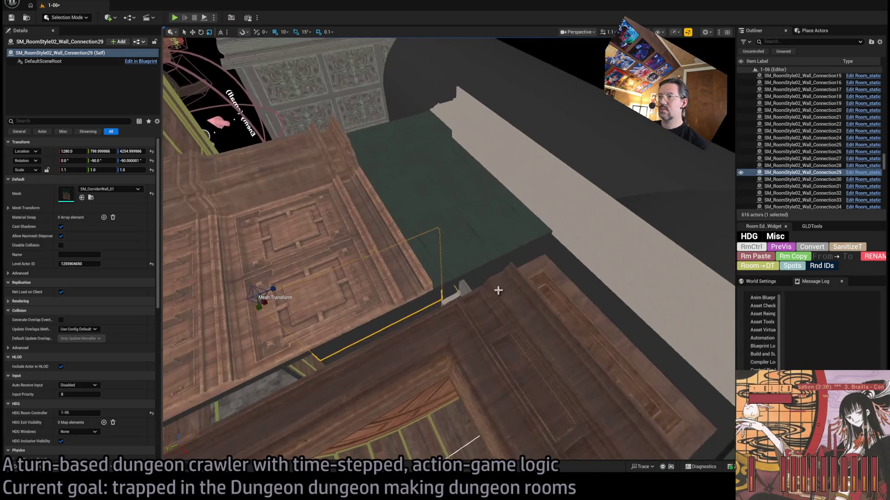
left_click(278, 223)
key("f")
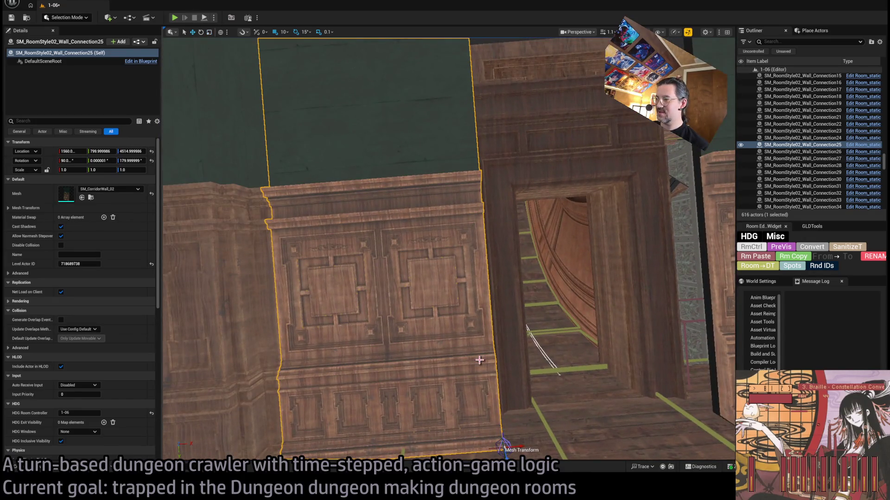
Duplicate the wall panel as an SM_CorridorWall_Corner_02 pillar beside the doorway
left_click_drag(510, 446, 526, 444)
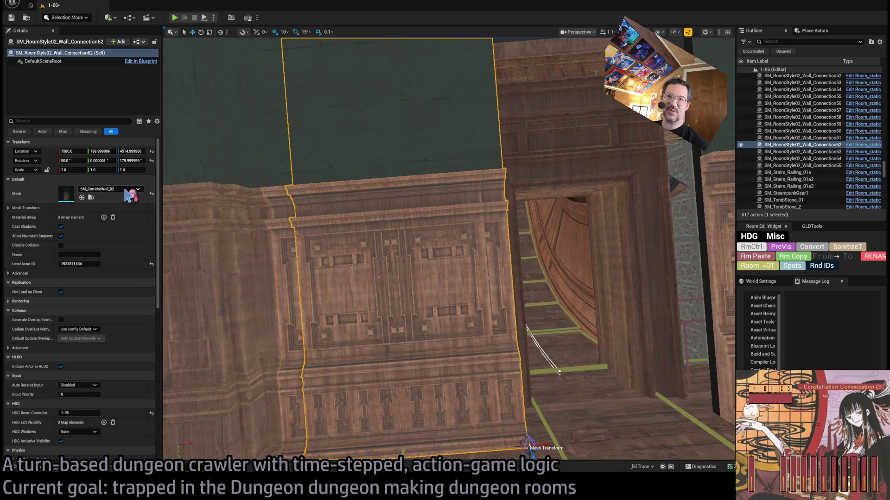
left_click(91, 198)
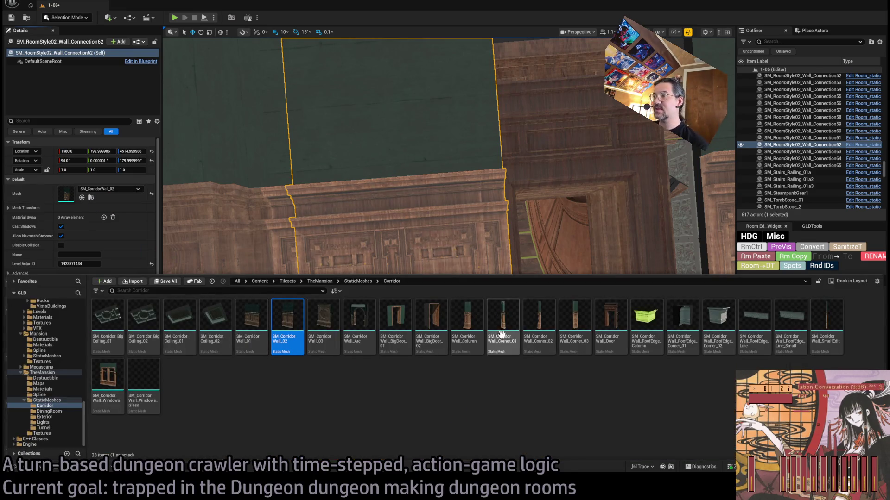
left_click_drag(536, 327, 110, 191)
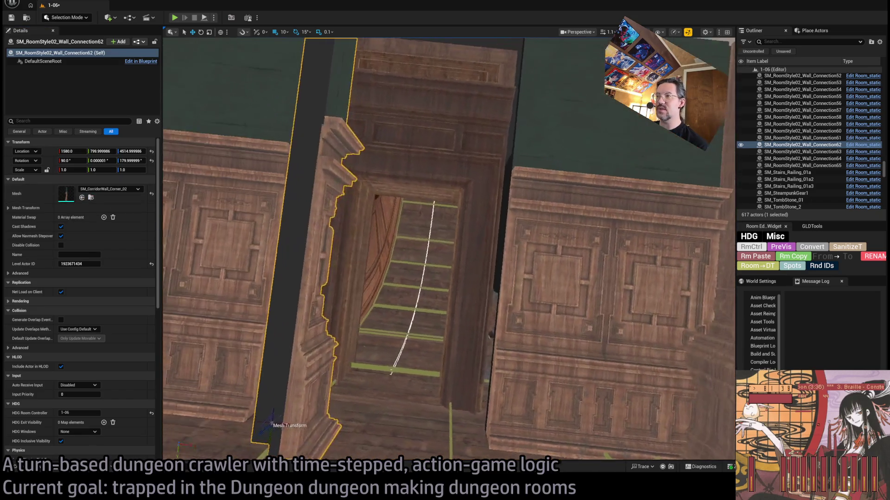
mouse_move(272, 424)
left_mouse_down()
mouse_move(297, 428)
mouse_move(266, 426)
left_mouse_up()
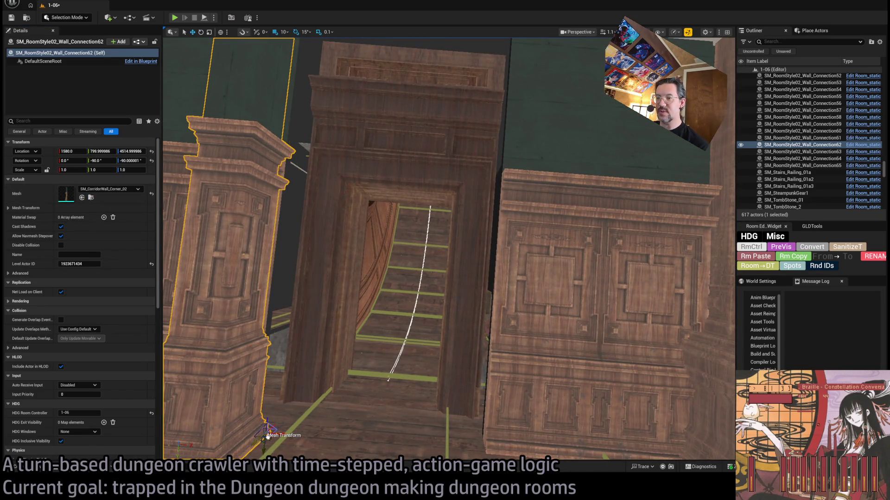
mouse_move(316, 405)
left_mouse_down()
mouse_move(347, 407)
mouse_move(360, 322)
left_mouse_up()
left_click_drag(326, 386, 321, 368)
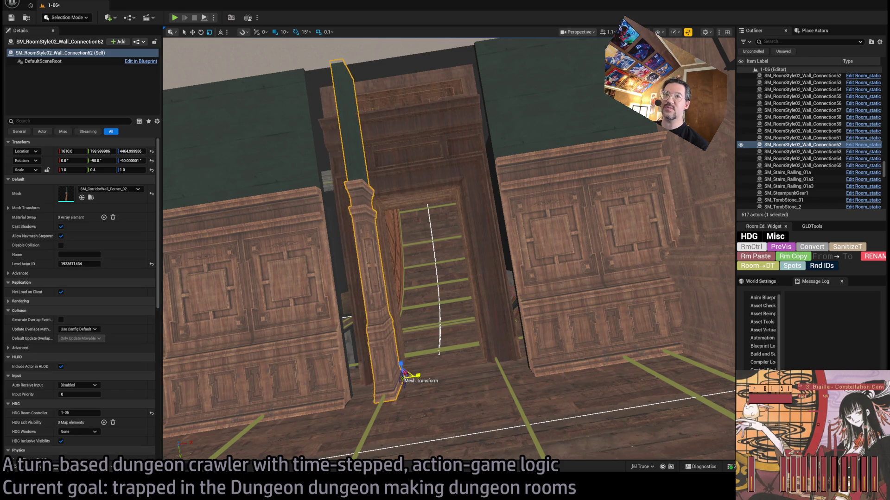
mouse_move(421, 377)
left_mouse_down()
mouse_move(387, 377)
mouse_move(401, 378)
mouse_move(415, 352)
mouse_move(402, 354)
left_mouse_up()
type("0.6")
Copy the corner pillar to the doorway's other side, mirrored with Scale Y -0.6
left_click_drag(369, 414, 510, 401)
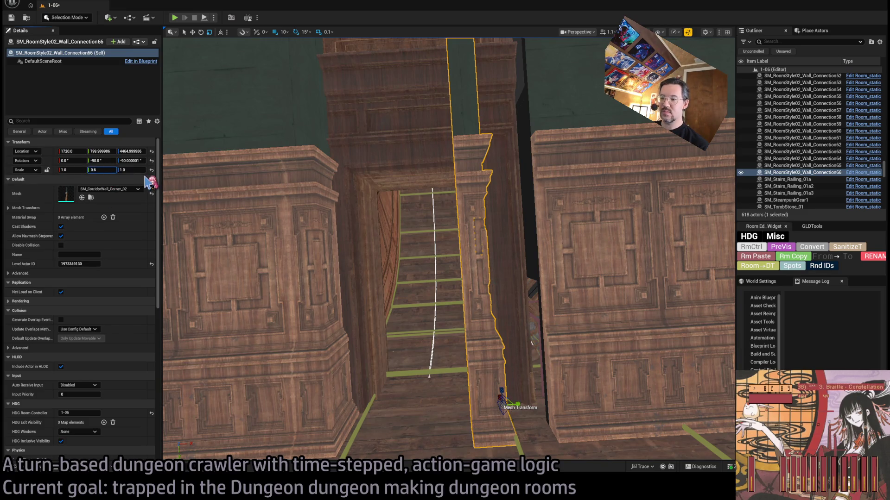
type("-")
key("Return")
Lower roof filler Wall_Connection27 by 20 units over the corridor
left_click_drag(177, 187, 400, 281)
left_click(401, 280)
left_click(477, 397)
left_click_drag(477, 397, 468, 316)
left_click(468, 348)
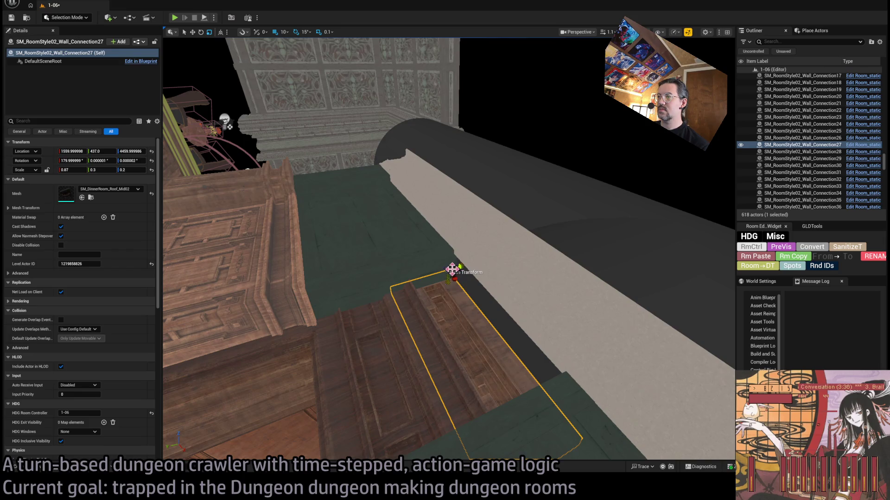
left_click_drag(449, 234, 450, 226)
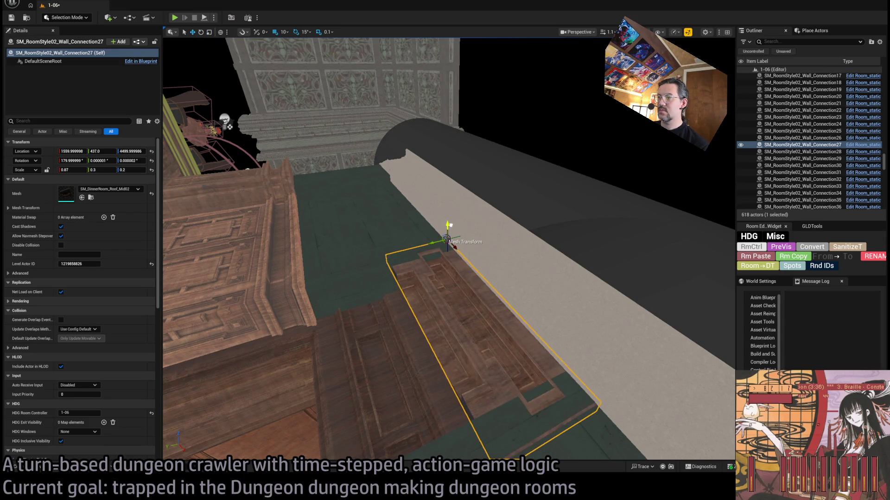
key("f")
left_click_drag(418, 269, 419, 285)
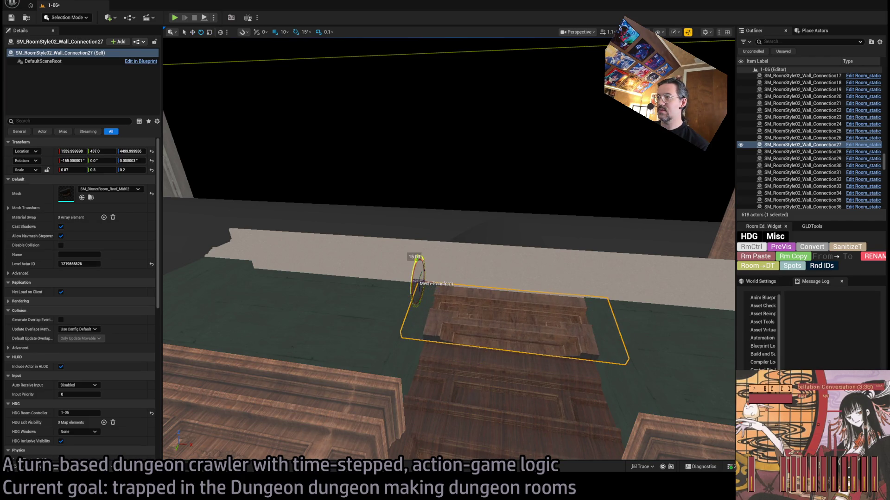
Duplicate SM_RoomStyle02_Door_01 down the corridor, moving the copy 30 units further
mouse_move(460, 297)
left_mouse_down()
mouse_move(449, 301)
mouse_move(456, 310)
mouse_move(460, 296)
mouse_move(423, 318)
mouse_move(407, 312)
mouse_move(411, 337)
mouse_move(424, 318)
left_mouse_up()
left_click_drag(497, 277, 497, 277)
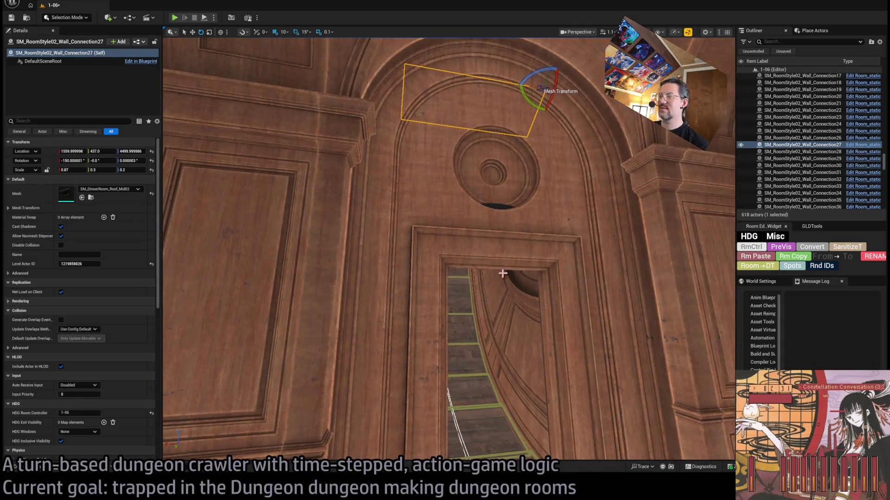
left_click(497, 277)
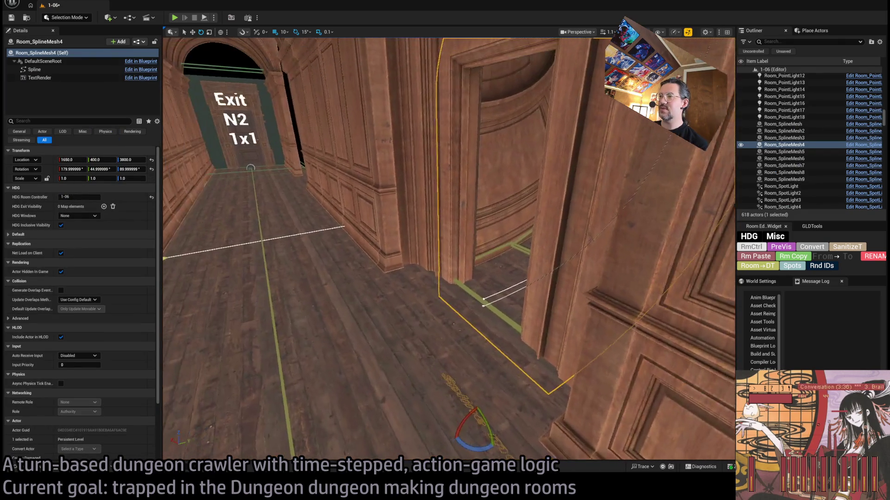
mouse_move(504, 207)
left_mouse_down()
mouse_move(501, 218)
mouse_move(504, 207)
left_mouse_up()
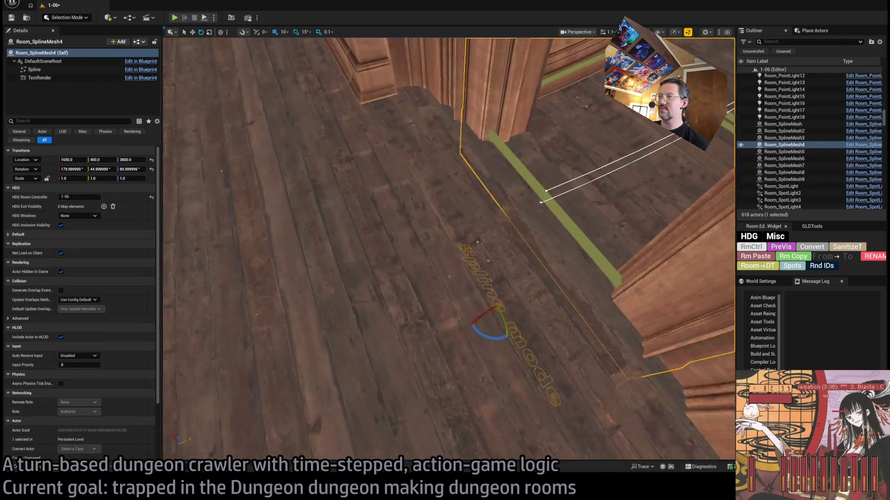
left_click(478, 184)
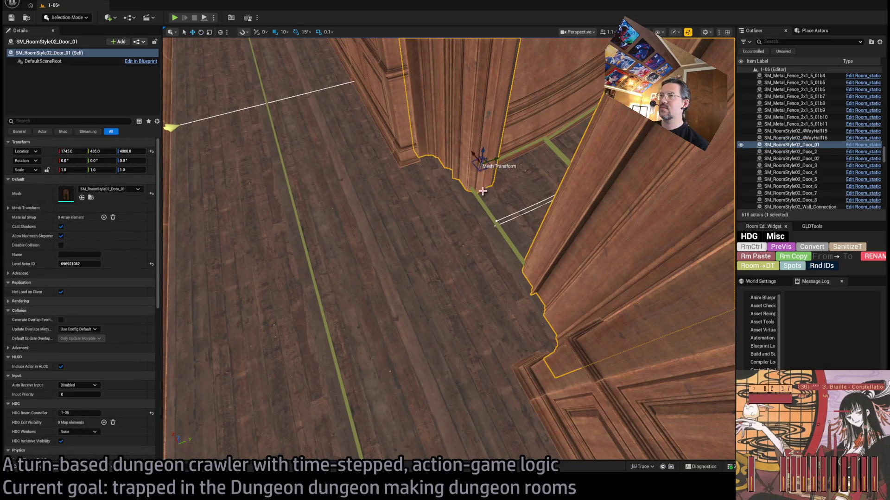
key("f")
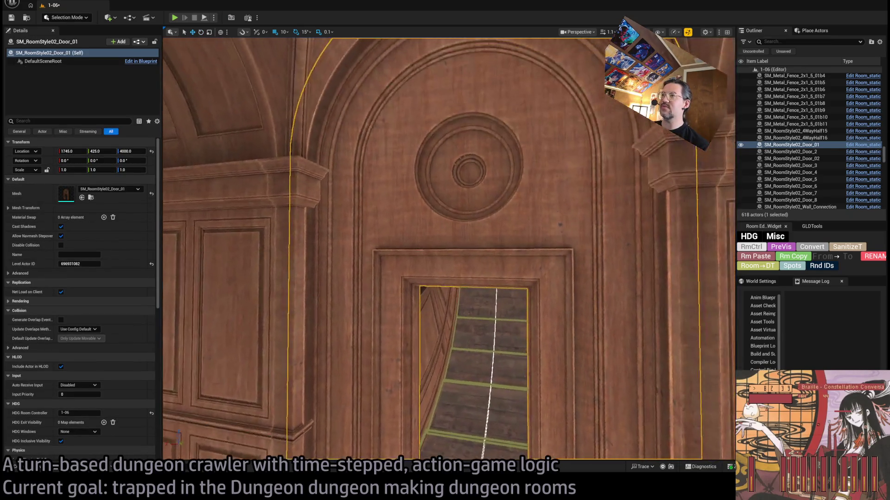
left_click_drag(469, 198, 491, 204)
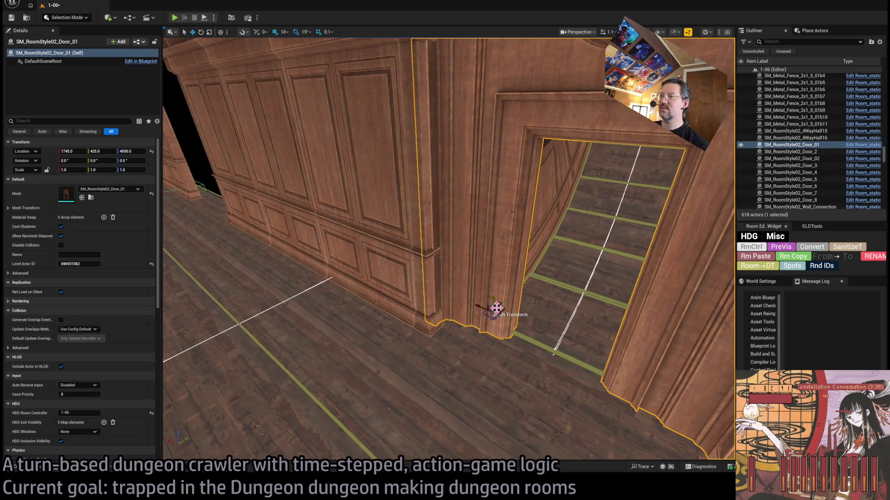
left_click_drag(498, 305, 238, 199)
key("f")
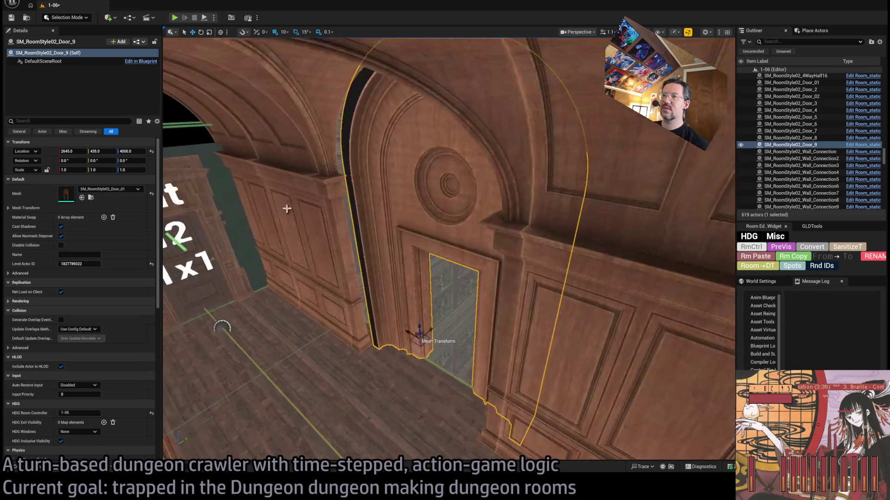
left_click_drag(387, 317, 367, 317)
key("f")
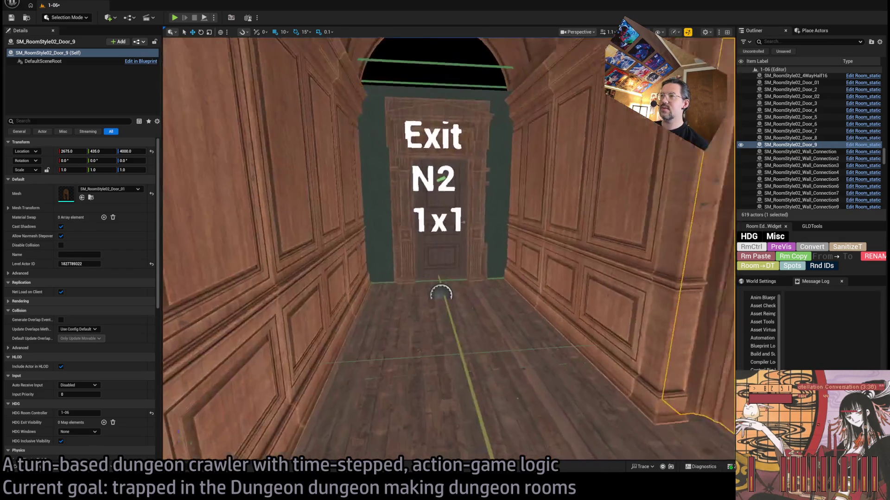
Copy the Exit N2 door turned 180°, creating Door_10 at 2641, 393, 4000
left_click(412, 283)
mouse_move(355, 303)
left_mouse_down("alt")
mouse_move(484, 296)
mouse_move(477, 278)
mouse_move(598, 376)
mouse_move(602, 402)
left_mouse_up("alt")
key("f")
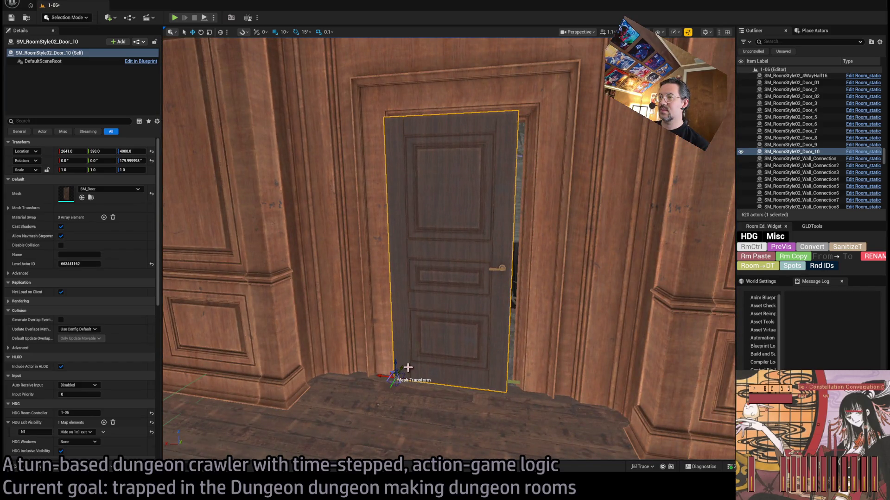
Nudge the door into position sideways and remove its exit visibility entry
left_click_drag(403, 365, 386, 376)
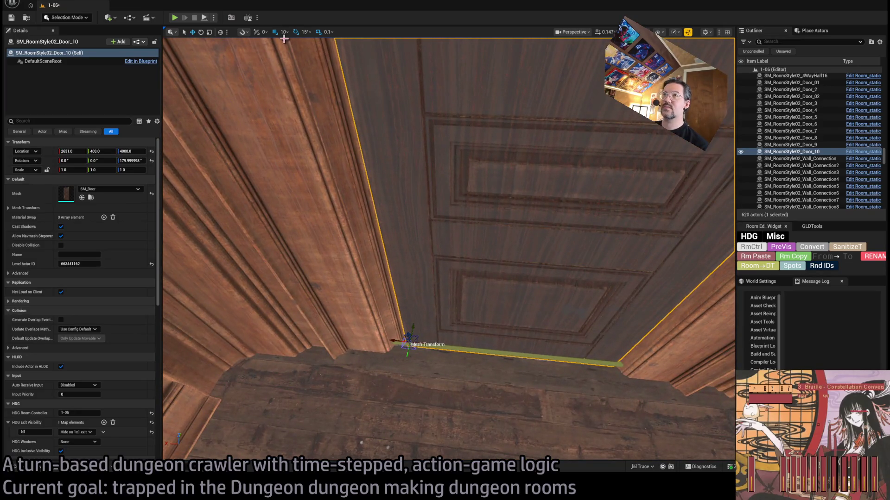
mouse_move(415, 326)
left_mouse_down()
mouse_move(417, 312)
mouse_move(411, 330)
mouse_move(409, 322)
mouse_move(397, 332)
mouse_move(436, 311)
mouse_move(456, 311)
mouse_move(425, 310)
left_mouse_up()
left_click_drag(298, 436, 320, 423)
left_click_drag(372, 397, 406, 407)
left_click_drag(422, 359, 484, 358)
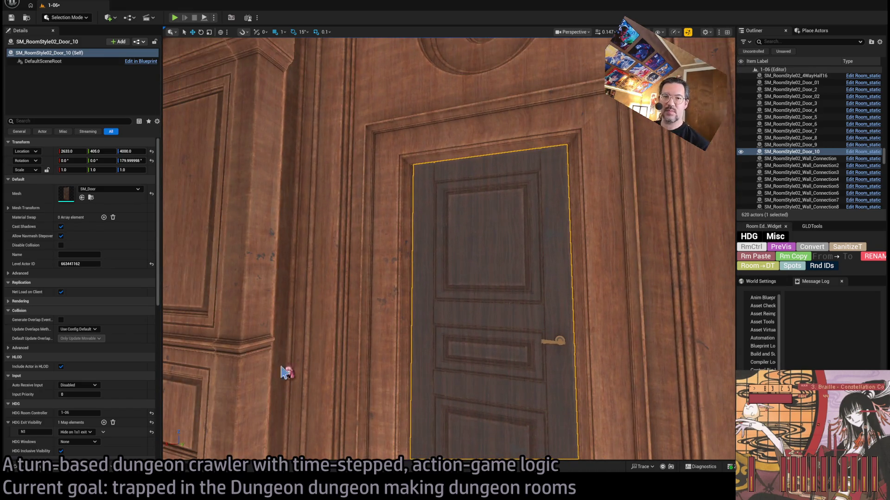
left_click(112, 423)
scroll(449, 248, "down", 10)
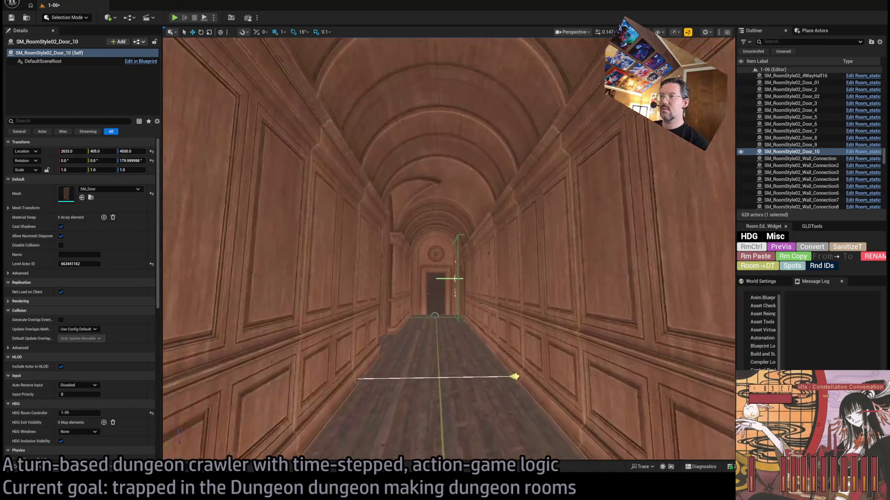
scroll(467, 260, "up", 10)
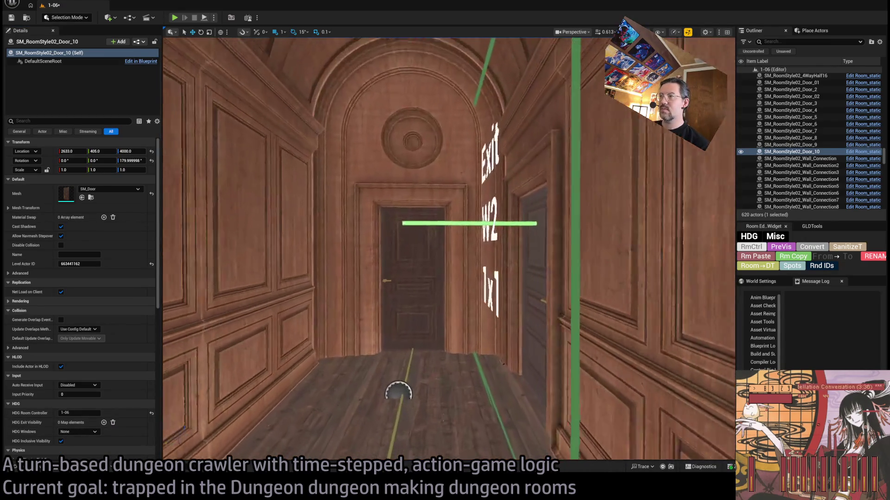
Give the right-hand corridor door the exit visibility key W2
left_click(404, 301)
left_click(531, 310)
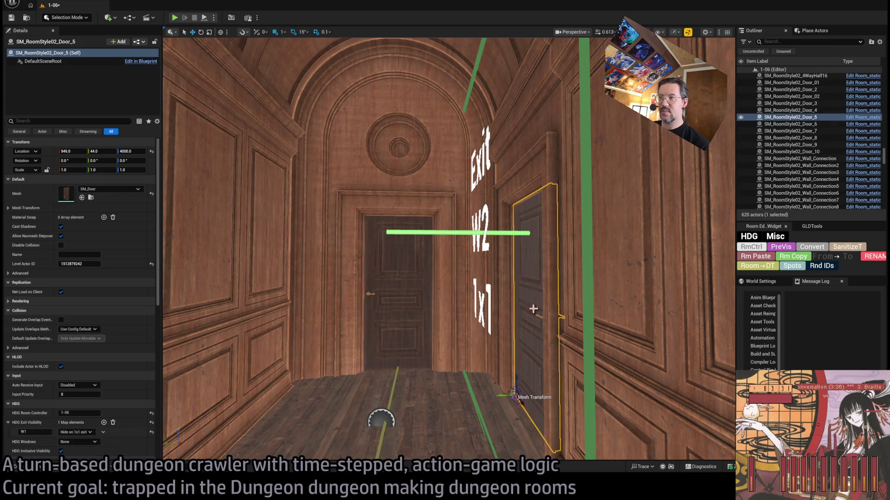
key("f")
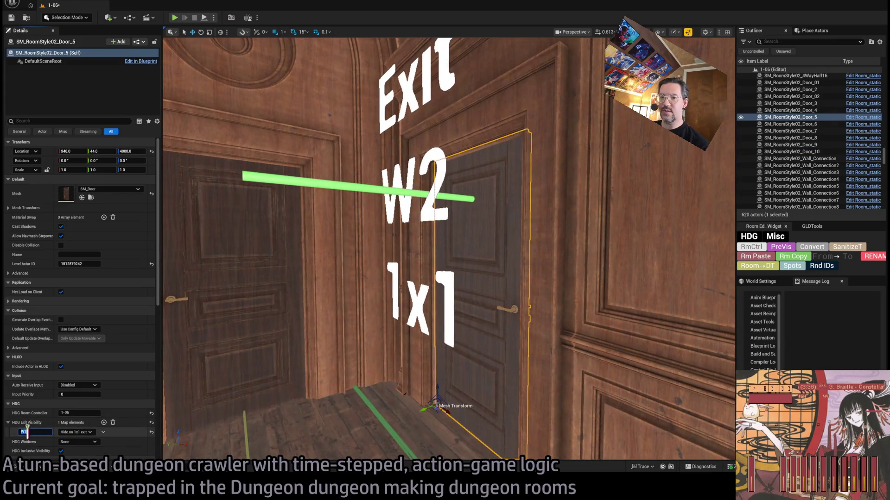
type("2")
key("Return")
Set the Exit N2 door's visibility key to N2, then focus SM_CorridorWall_BigDoor_01
scroll(334, 383, "down", 10)
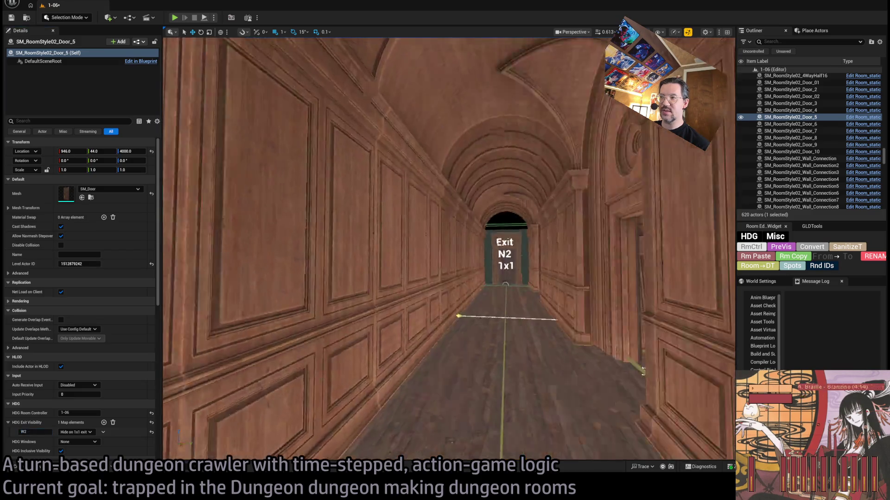
scroll(334, 383, "up", 8)
left_click(457, 296)
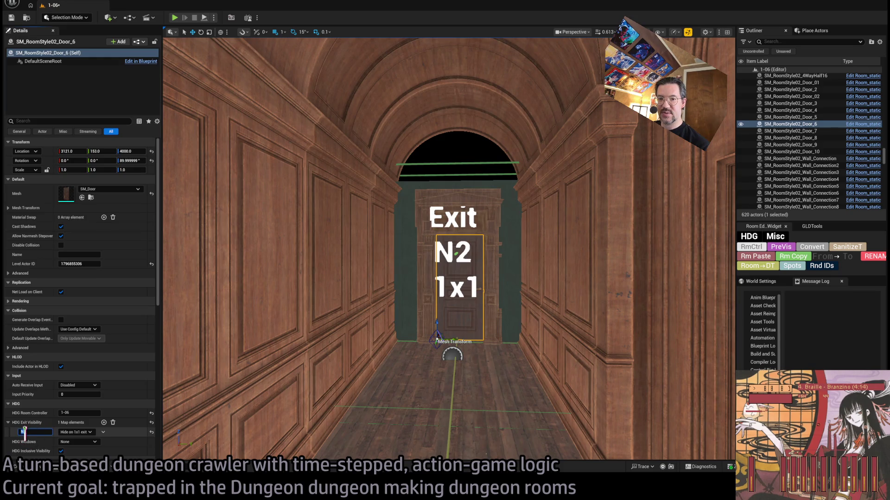
type("2")
key("Return")
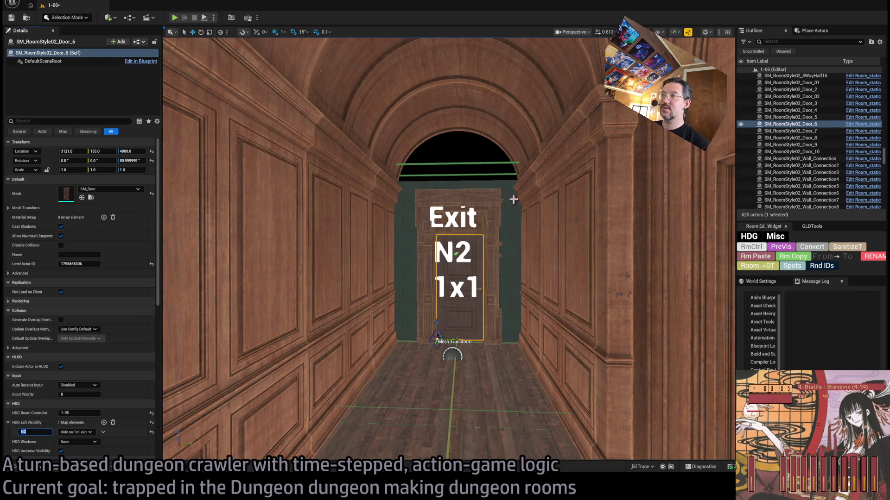
left_click(513, 200)
key("f")
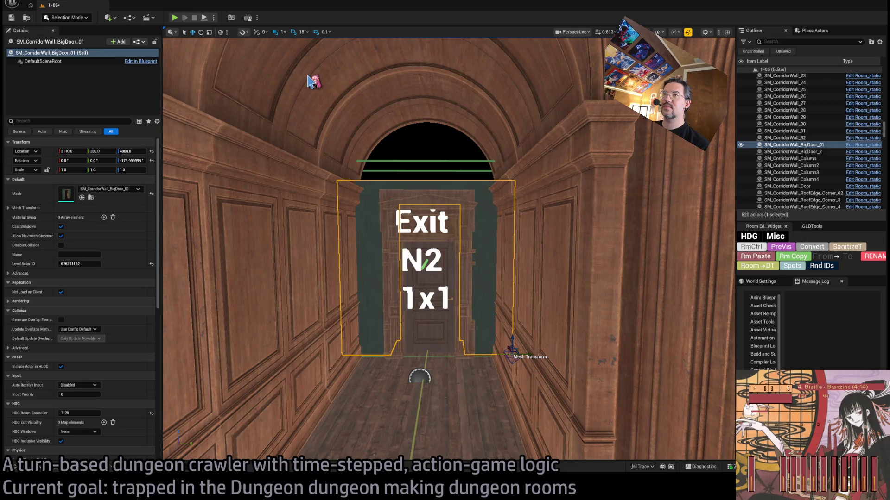
Duplicate the N2 door wall upward and swap its mesh to SM_Corridor_BigCeiling_02
key("ctrl+d")
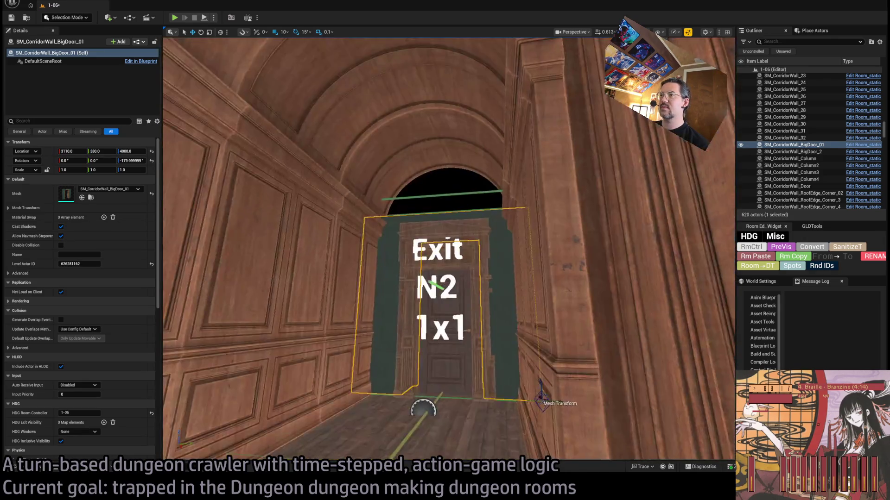
mouse_move(522, 354)
left_mouse_down()
mouse_move(524, 286)
mouse_move(504, 173)
left_mouse_up()
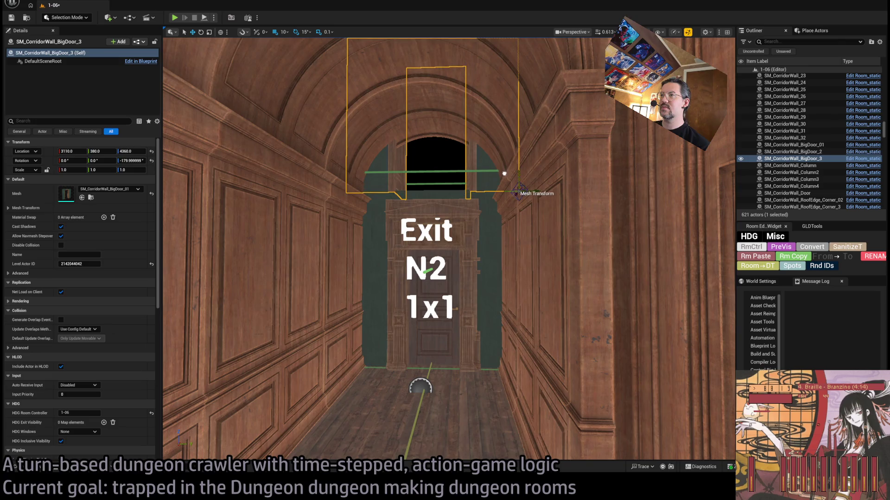
left_click(91, 197)
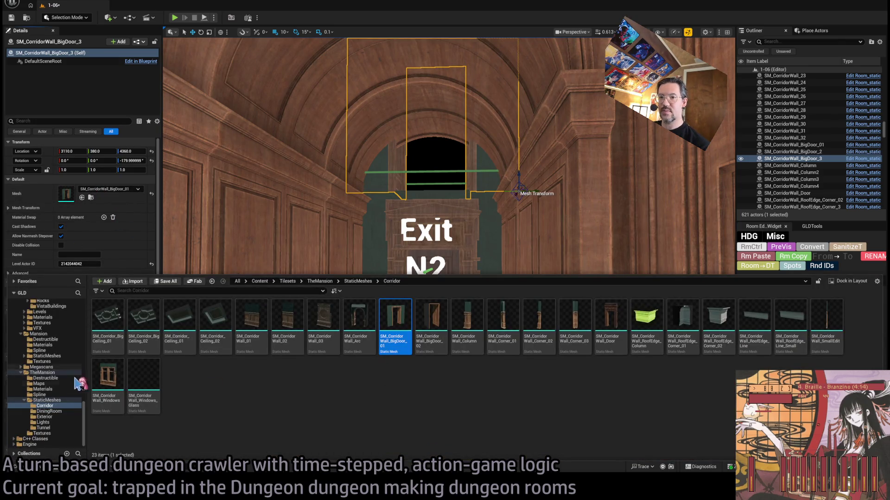
left_click(139, 318)
left_click(82, 198)
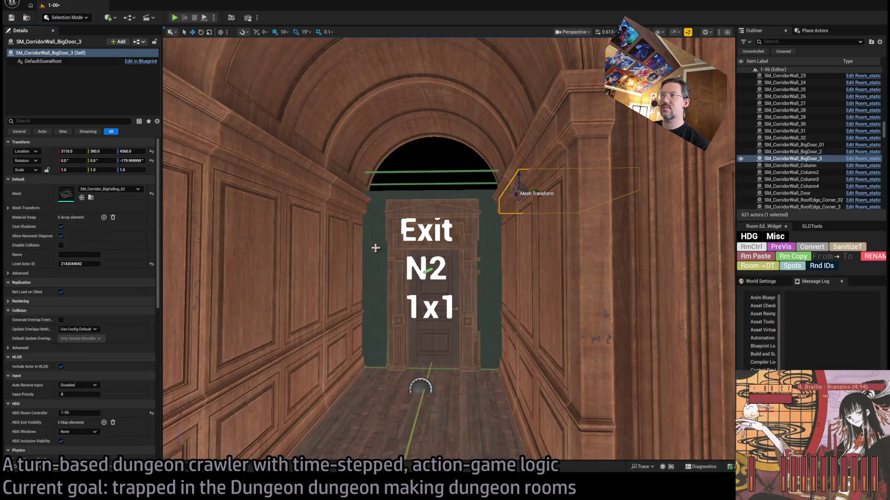
Rotate the ceiling piece to fit the arch and nudge it sideways to Y 45
mouse_move(529, 204)
left_mouse_down()
mouse_move(528, 176)
mouse_move(518, 197)
mouse_move(513, 188)
mouse_move(518, 210)
mouse_move(526, 194)
mouse_move(376, 196)
left_mouse_up()
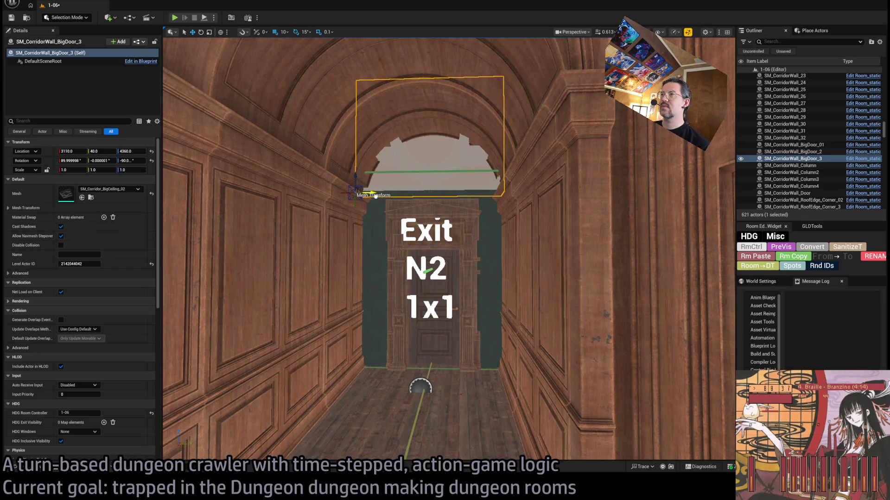
scroll(444, 174, "up", 5)
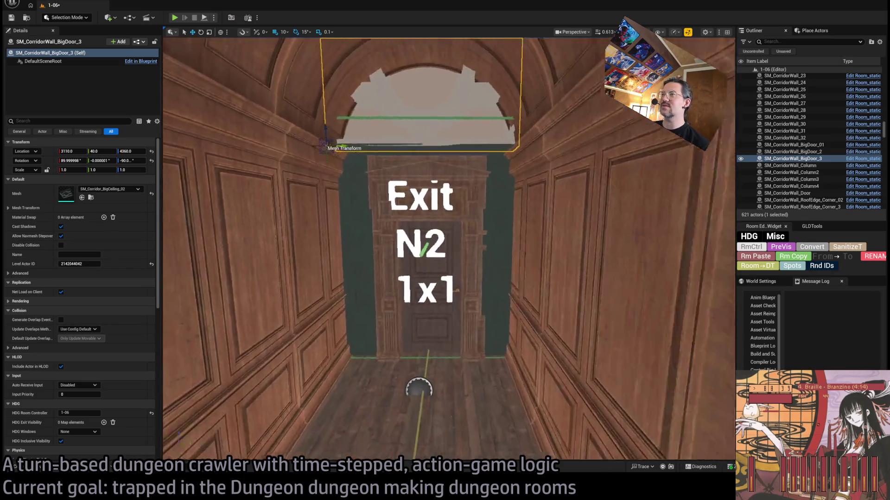
scroll(328, 194, "up", 3)
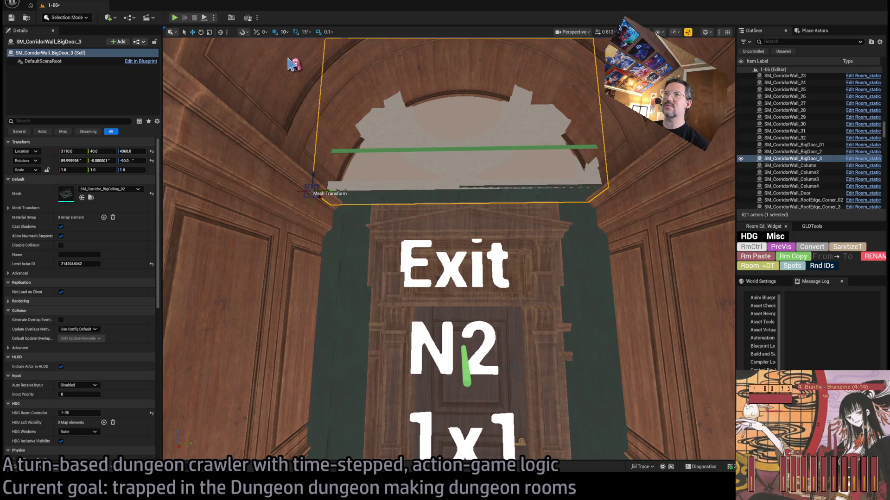
mouse_move(329, 190)
left_mouse_down()
mouse_move(329, 200)
mouse_move(321, 176)
left_mouse_up()
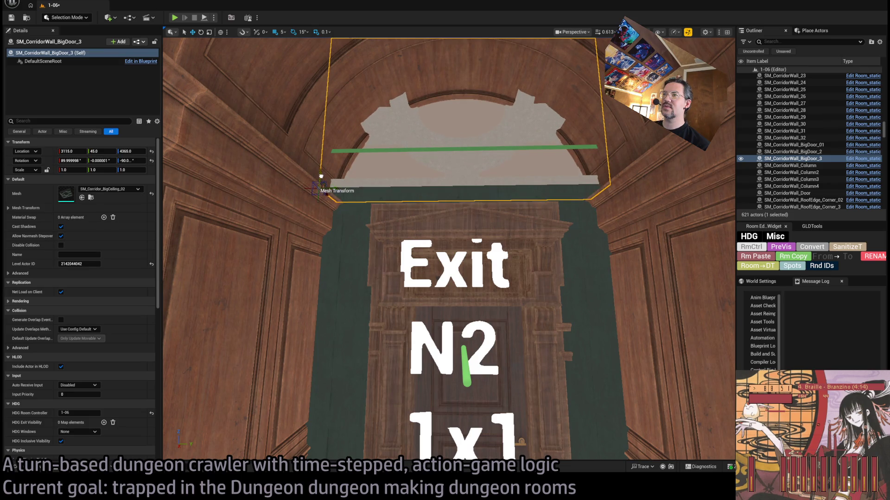
scroll(426, 216, "up", 10)
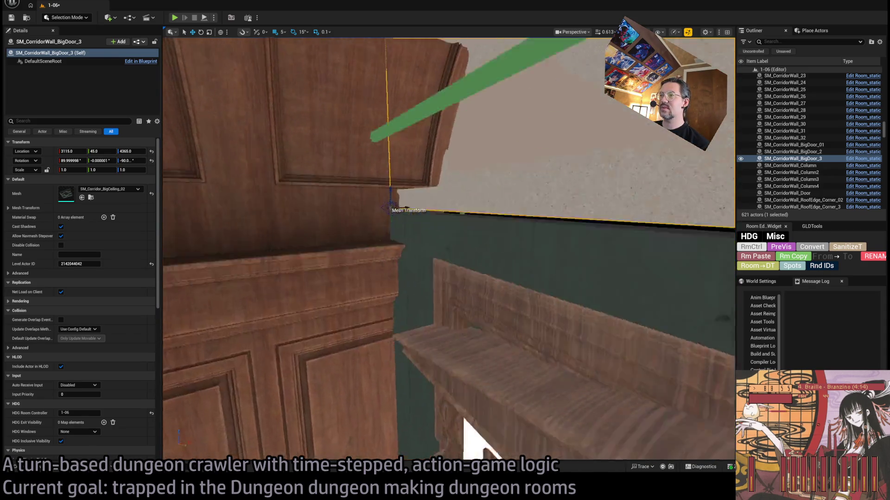
scroll(449, 248, "down", 10)
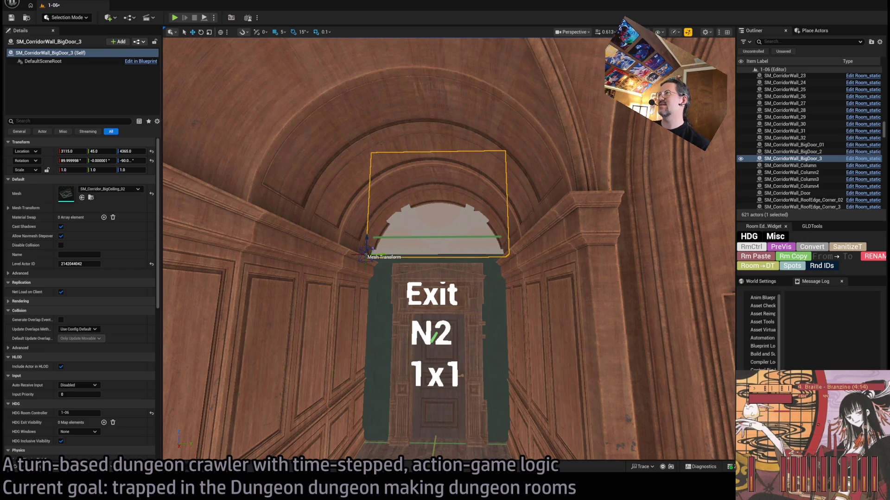
Preview the corridor lit, then Alt-drag a second ceiling piece higher to 3115, 200, 4470
key("alt+3")
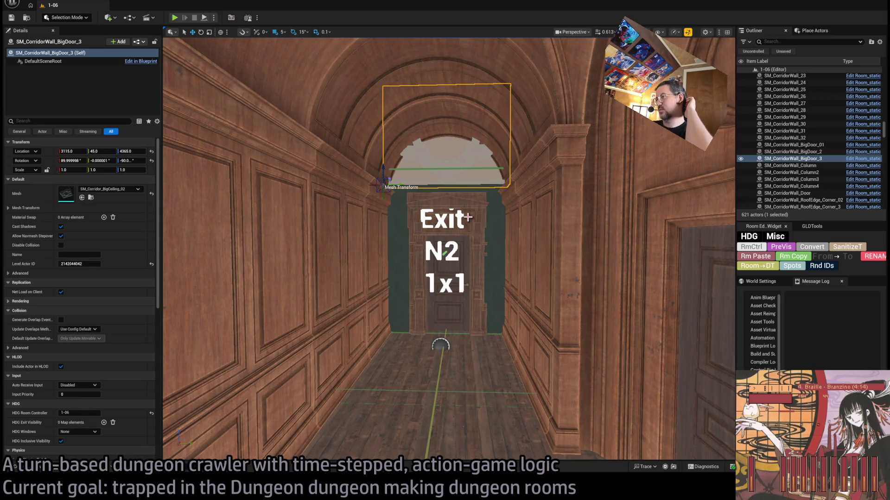
mouse_move(473, 214)
left_mouse_down()
mouse_move(417, 269)
mouse_move(389, 273)
mouse_move(398, 278)
mouse_move(398, 301)
mouse_move(407, 259)
mouse_move(392, 250)
mouse_move(456, 260)
left_mouse_up()
mouse_move(396, 272)
left_mouse_down("alt")
mouse_move(452, 194)
mouse_move(470, 225)
left_mouse_up("alt")
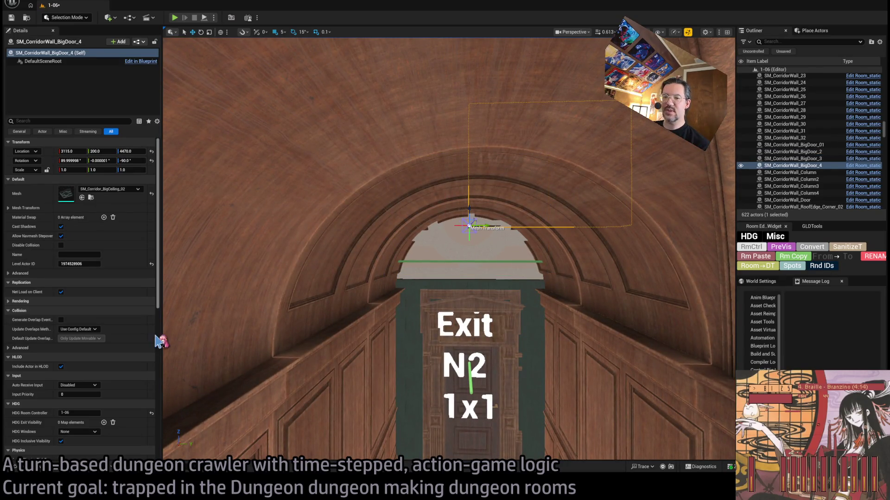
Make the upper duplicate an SM_CeilingLight lamp from the Lights folder and raise it slightly
left_click(37, 467)
left_click(56, 422)
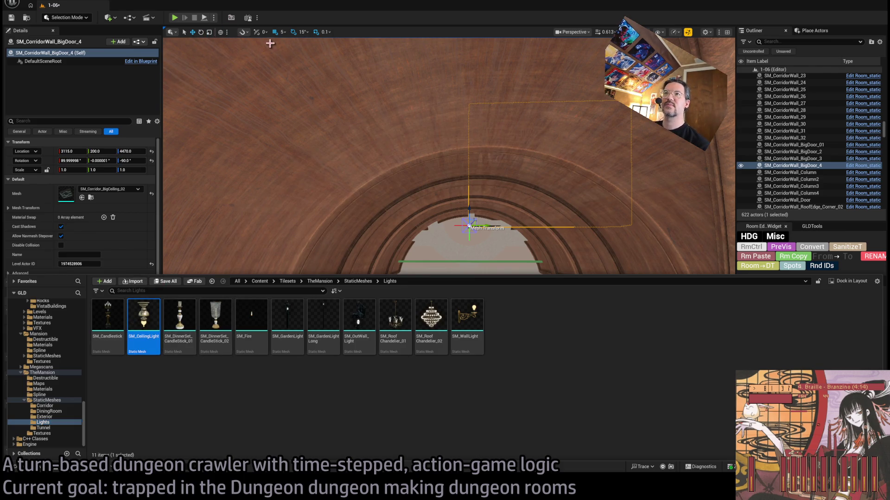
left_click(82, 198)
scroll(329, 289, "up", 3)
mouse_move(407, 260)
left_mouse_down()
mouse_move(294, 254)
mouse_move(311, 254)
mouse_move(341, 291)
left_mouse_up()
scroll(430, 246, "up", 3)
left_click_drag(419, 246, 421, 244)
scroll(422, 274, "down", 6)
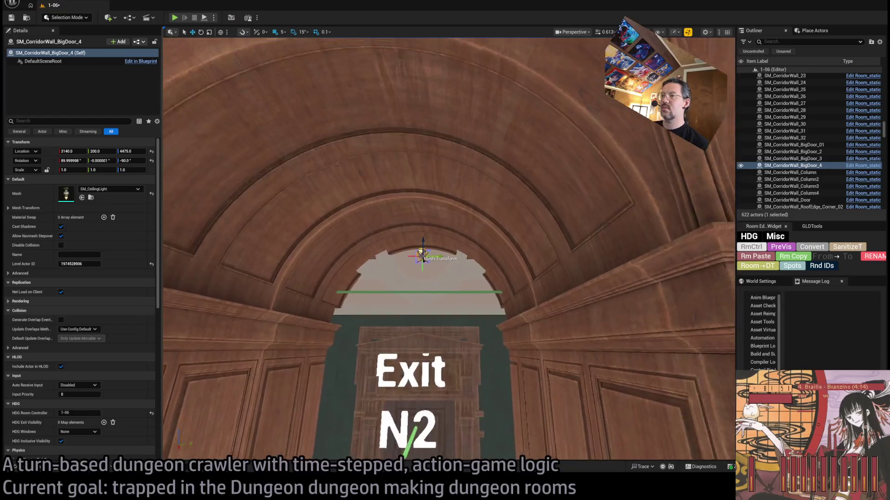
scroll(419, 268, "up", 2)
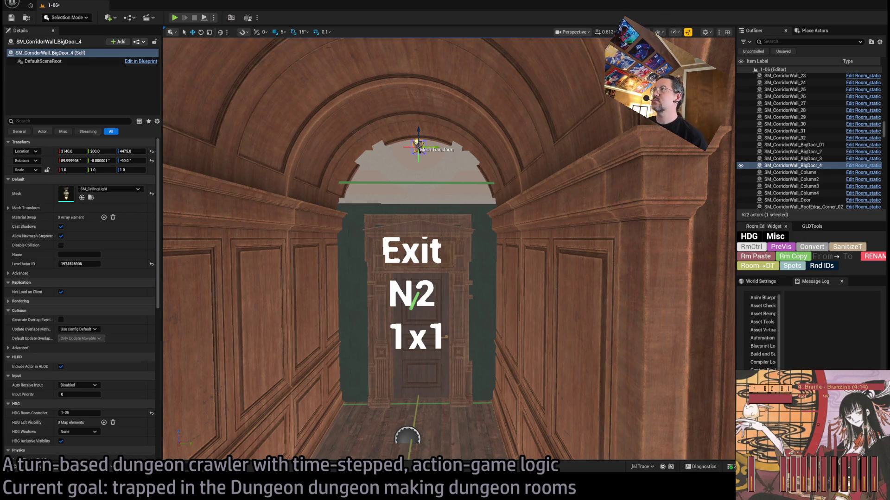
Preview the lamp lit and unlit, then switch to level 1-05 and view its lamp
key("alt+4")
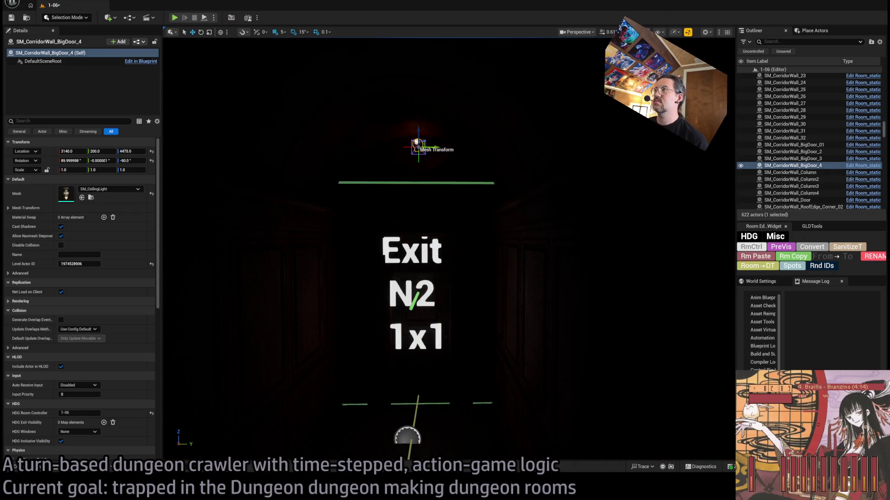
key("alt+3")
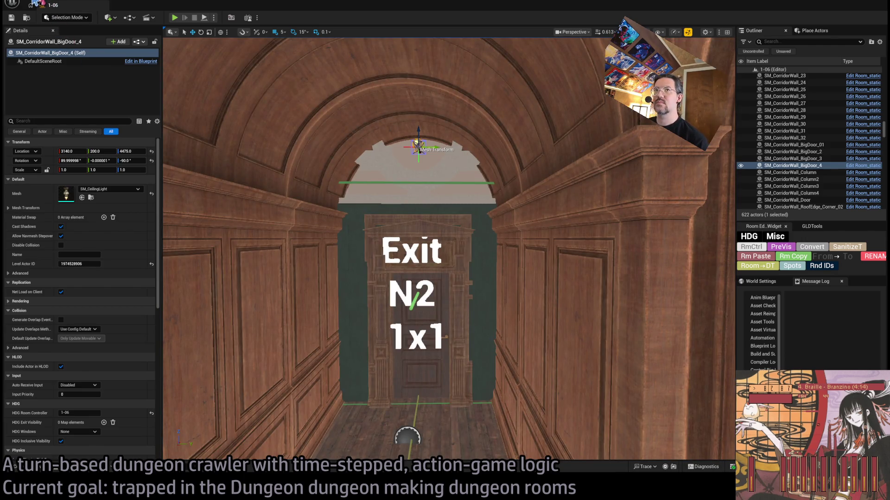
key("f")
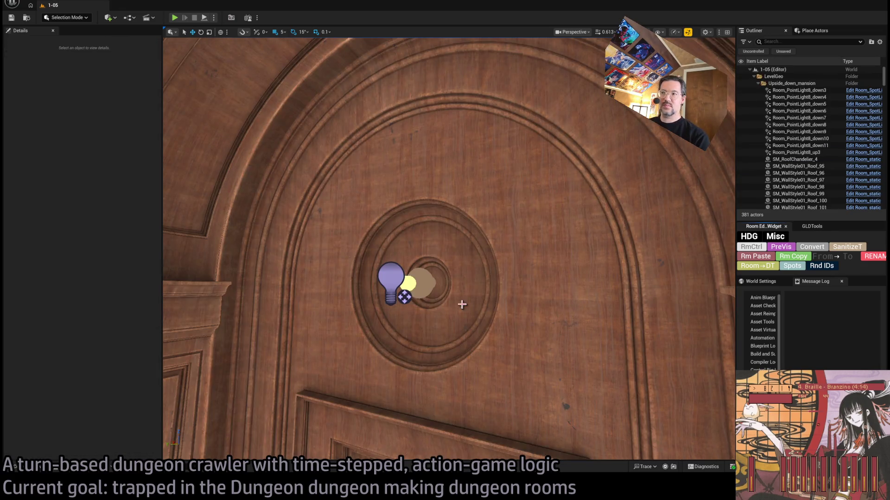
left_click_drag(462, 305, 429, 336)
mouse_move(376, 254)
left_mouse_down()
mouse_move(349, 238)
mouse_move(482, 184)
left_mouse_up()
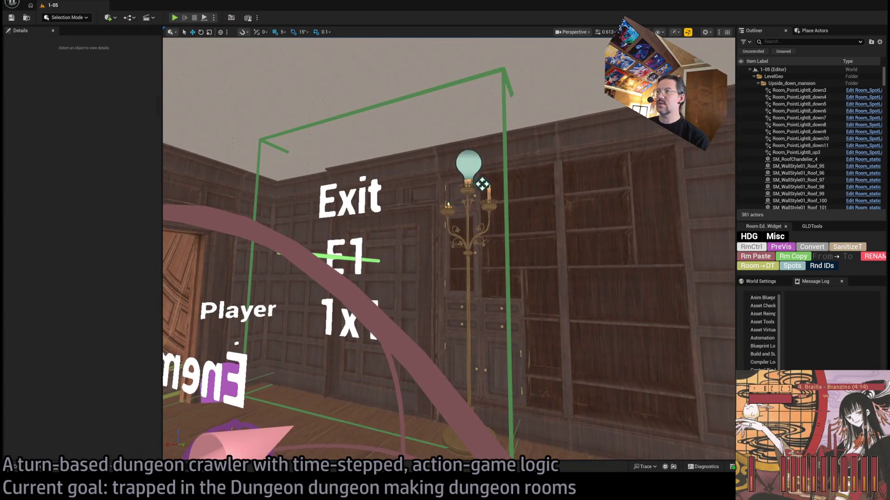
Copy PointLight27 from level 1-05 and paste it into level 1-06
left_click(482, 184)
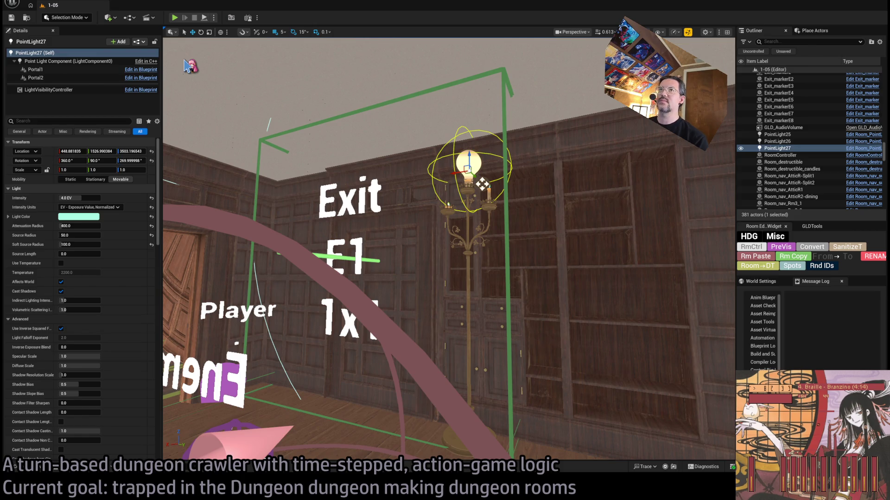
key("Escape")
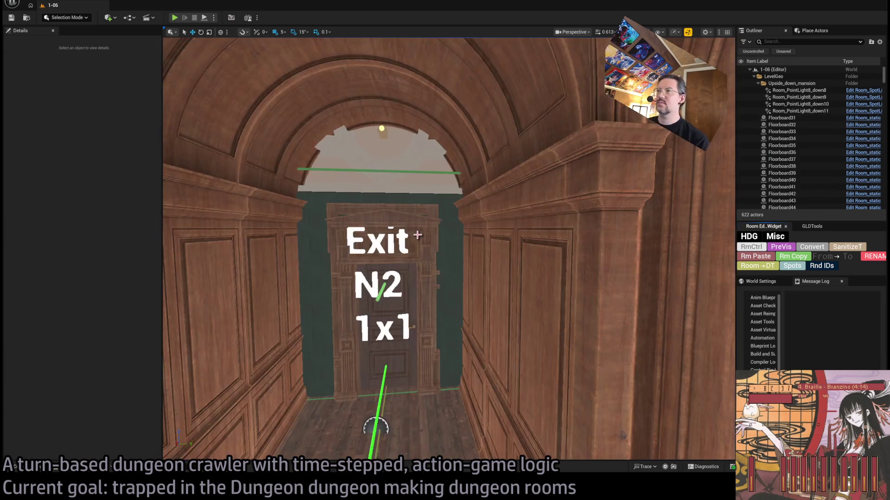
left_click(415, 233)
key("f")
scroll(375, 289, "down", 5)
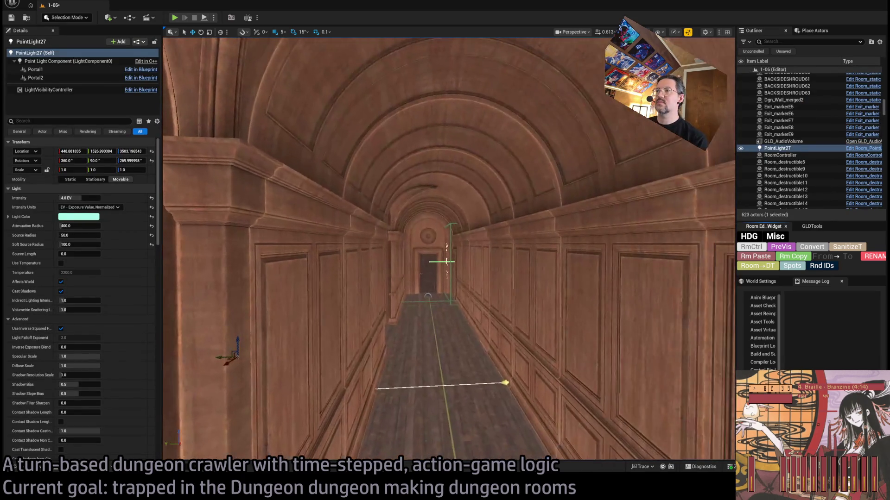
Move PointLight27 up the corridor to the new ceiling lamp by the arch, at X 3078.88
left_click_drag(384, 298, 573, 458)
mouse_move(587, 425)
left_mouse_down()
mouse_move(603, 238)
mouse_move(606, 247)
mouse_move(605, 144)
mouse_move(596, 164)
mouse_move(572, 153)
mouse_move(568, 241)
left_mouse_up()
key("f")
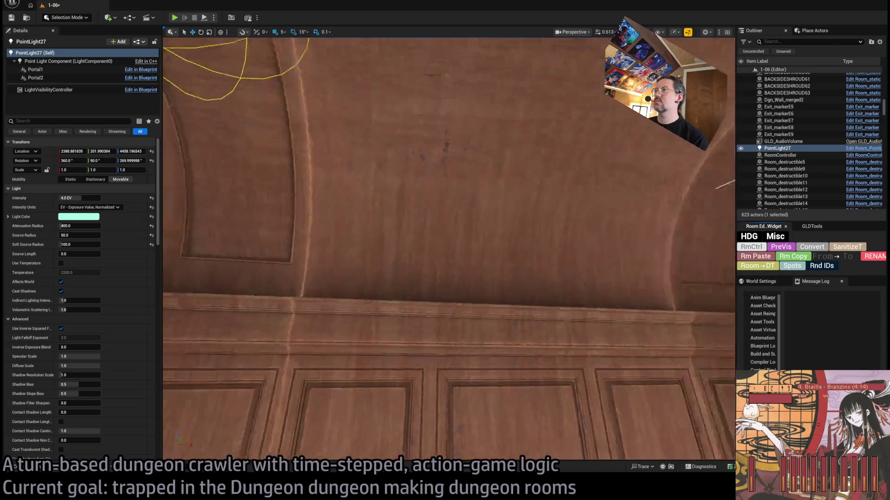
left_click_drag(406, 114, 596, 185)
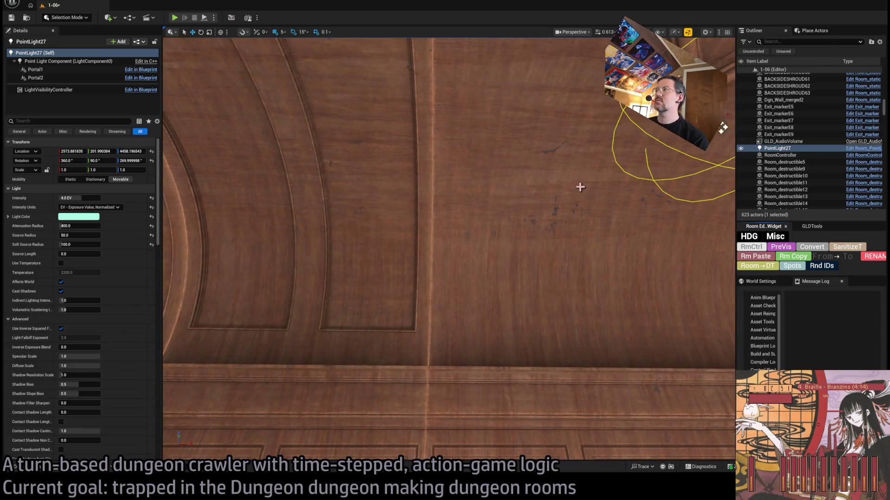
key("f")
left_click_drag(482, 161, 589, 211)
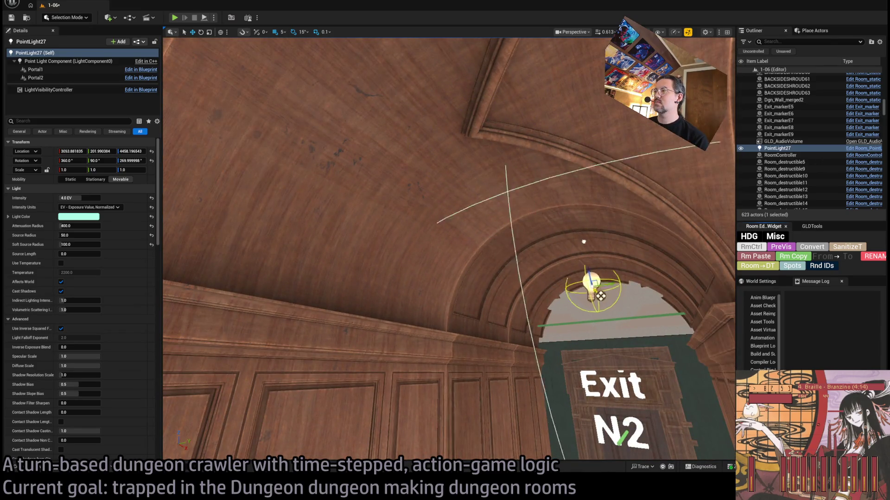
mouse_move(597, 294)
left_mouse_down()
mouse_move(542, 290)
mouse_move(526, 246)
mouse_move(572, 209)
mouse_move(562, 199)
mouse_move(516, 203)
mouse_move(532, 189)
mouse_move(678, 208)
mouse_move(655, 188)
mouse_move(597, 205)
left_mouse_up()
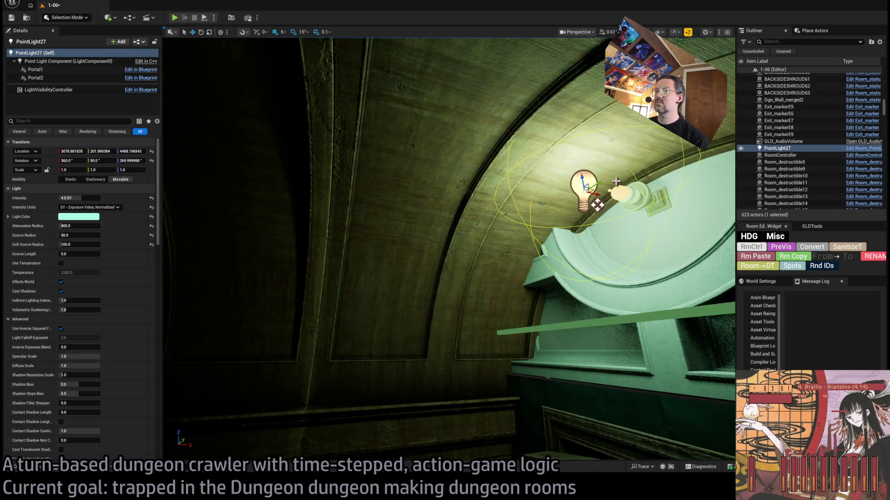